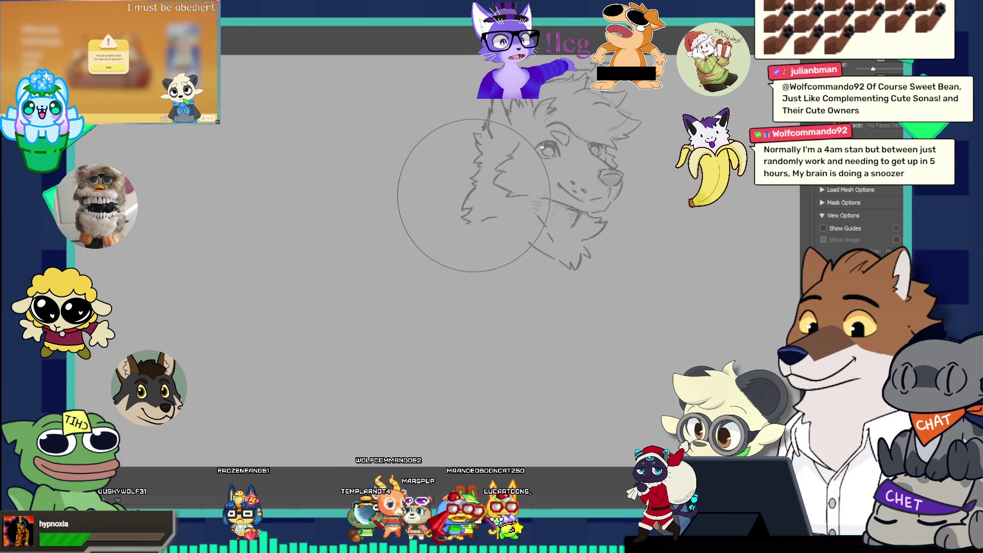
Push the wolf head lines left with Forward Warp, apply it, and fit the canvas in view
left_click_drag(469, 199, 467, 202)
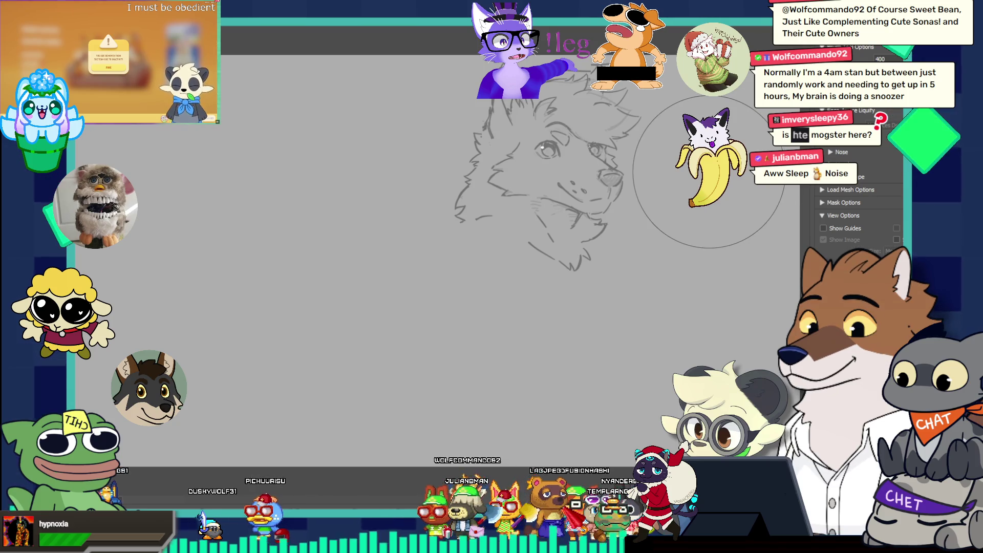
key("Return")
key("ctrl+0")
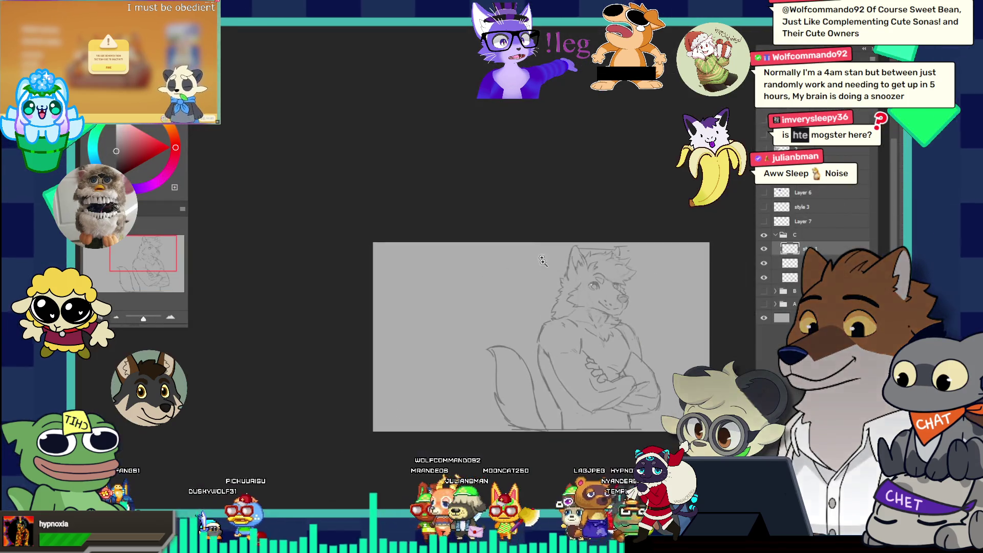
Compare the wolf head before and after the warp, keep the warped version, and reopen Liquify
left_click(686, 334)
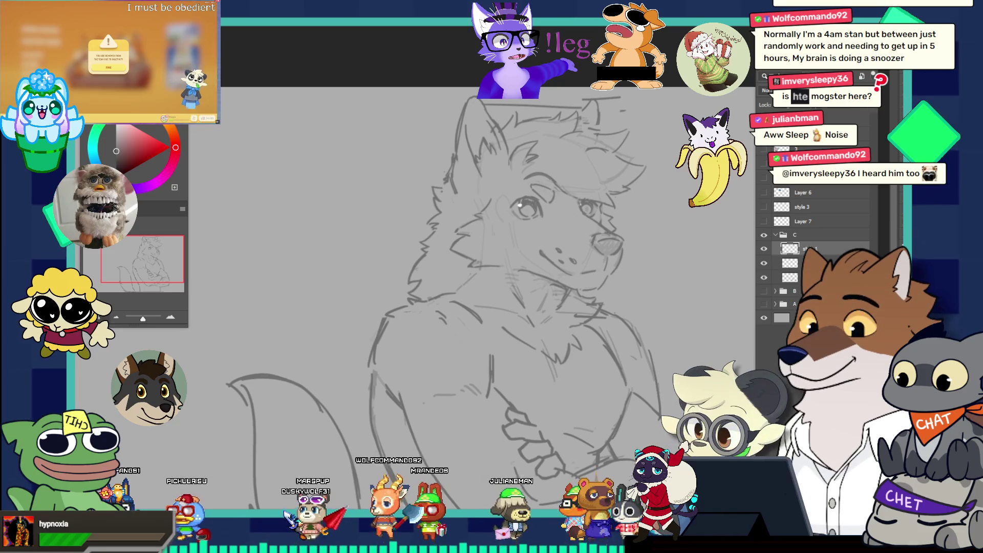
key("ctrl+z")
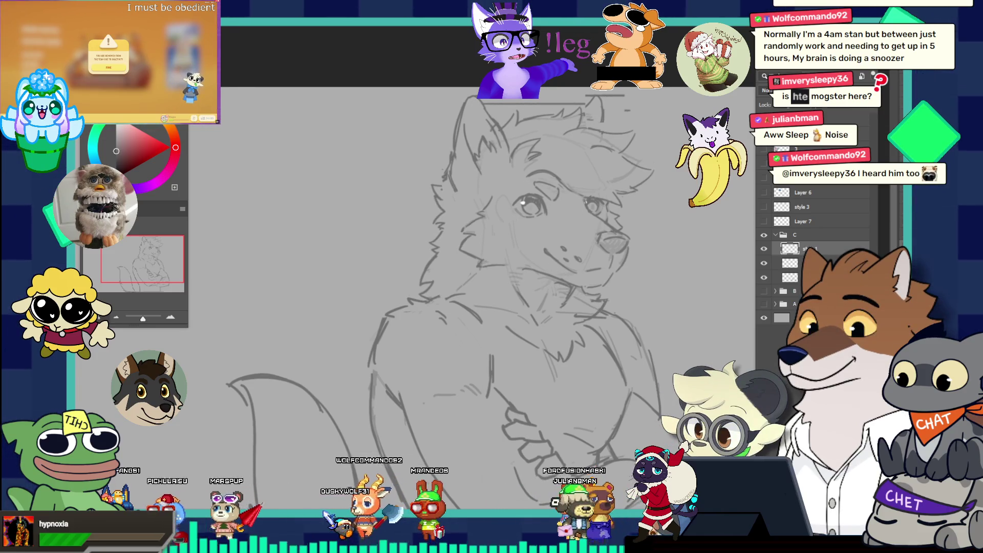
key("ctrl+shift+z")
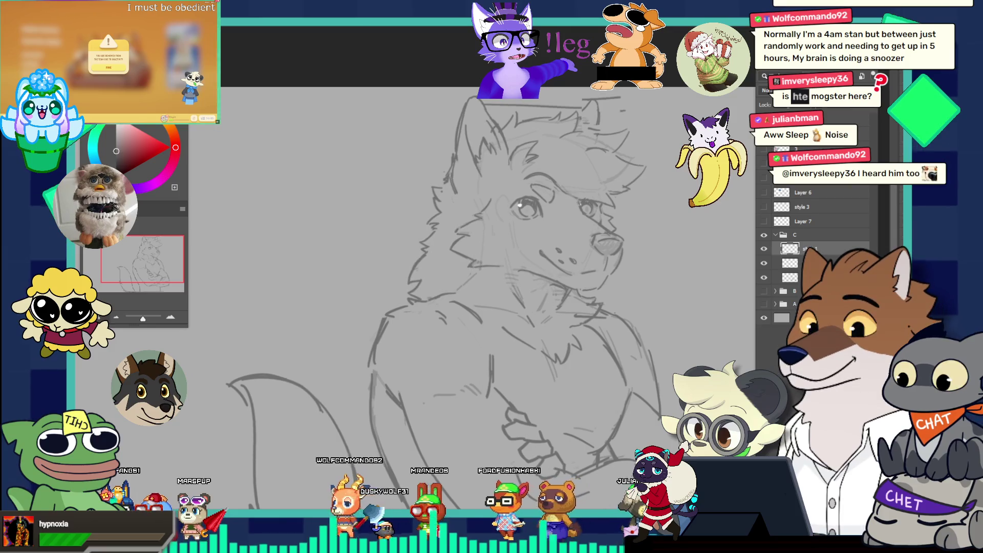
key("ctrl+z")
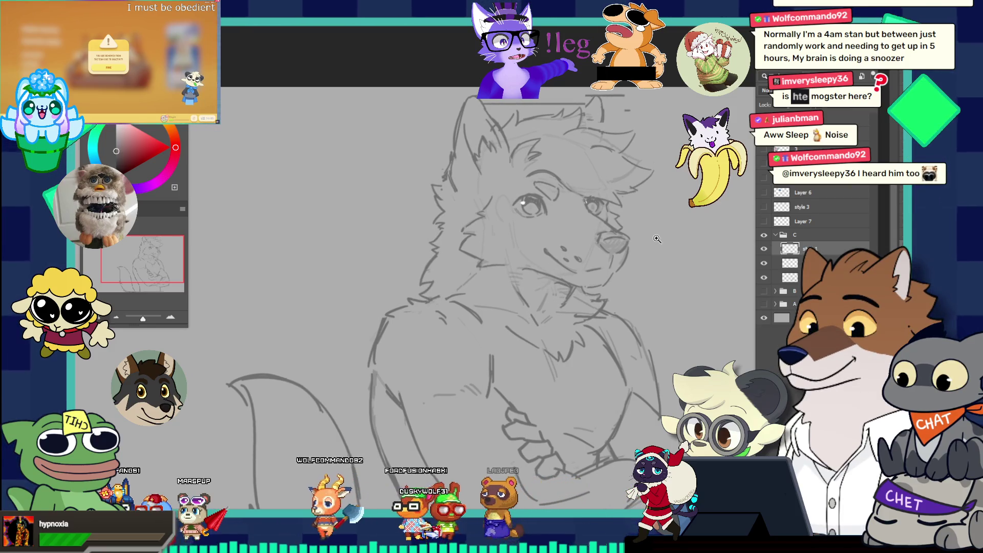
left_click_drag(658, 238, 651, 235)
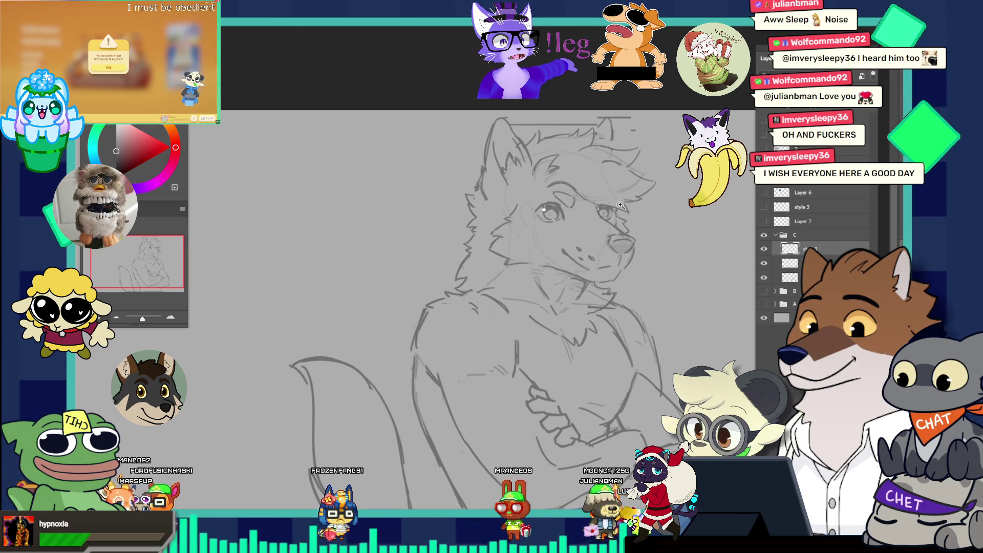
scroll(612, 219, "down", 3)
scroll(613, 219, "up", 1)
scroll(613, 219, "up", 2)
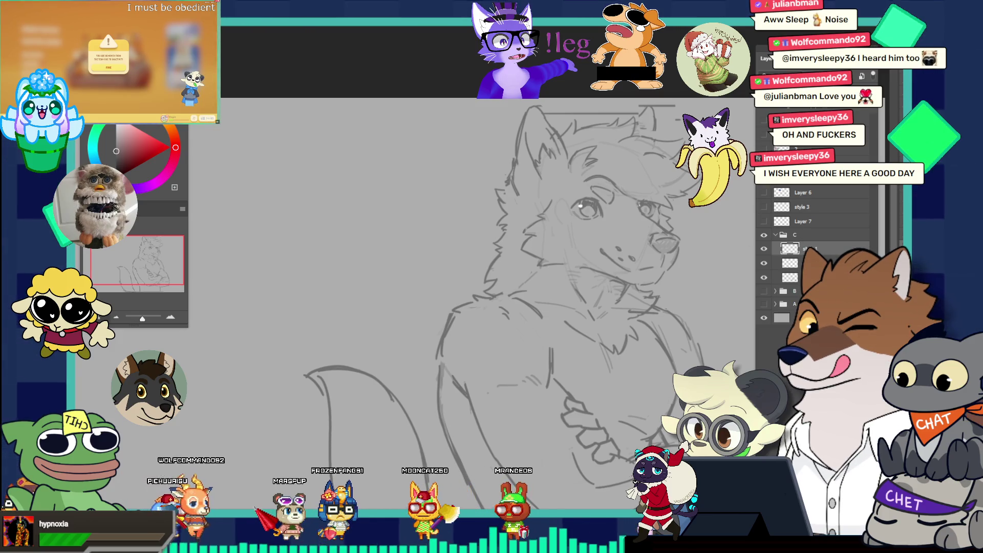
key("alt+t")
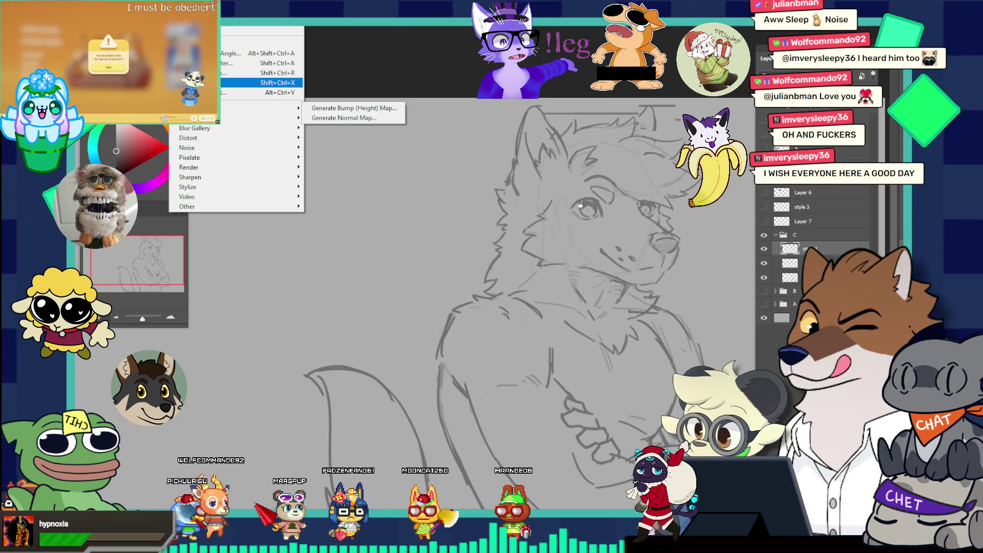
Refine the head lines with the Liquify brush reduced from 400 to 200 and apply the warp
key("Return")
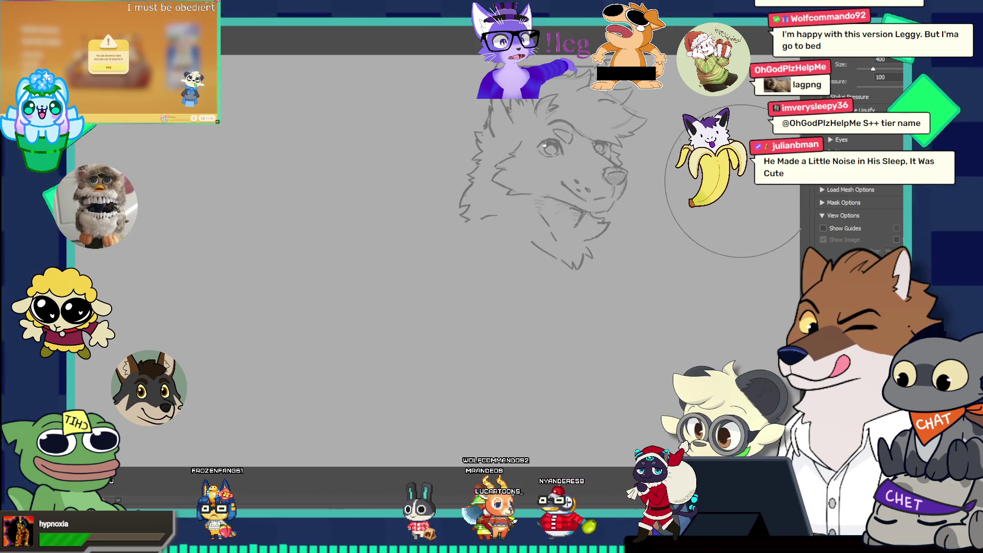
key("bracketleft")
key("bracketleft")
key("bracketleft")
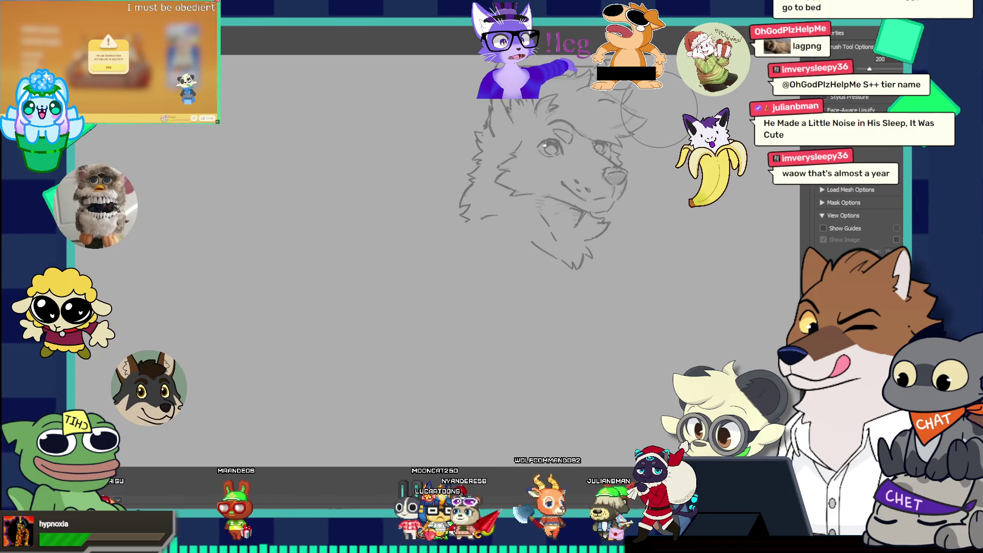
key("Return")
scroll(709, 320, "down", 5)
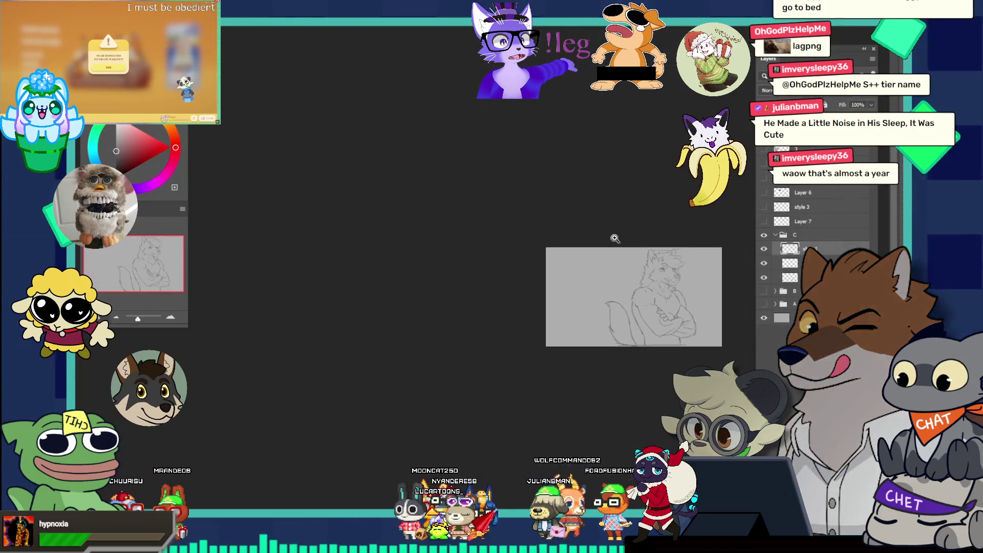
Flip group C's wolf sketch horizontally with Free Transform so the character faces the other way
scroll(709, 320, "up", 3)
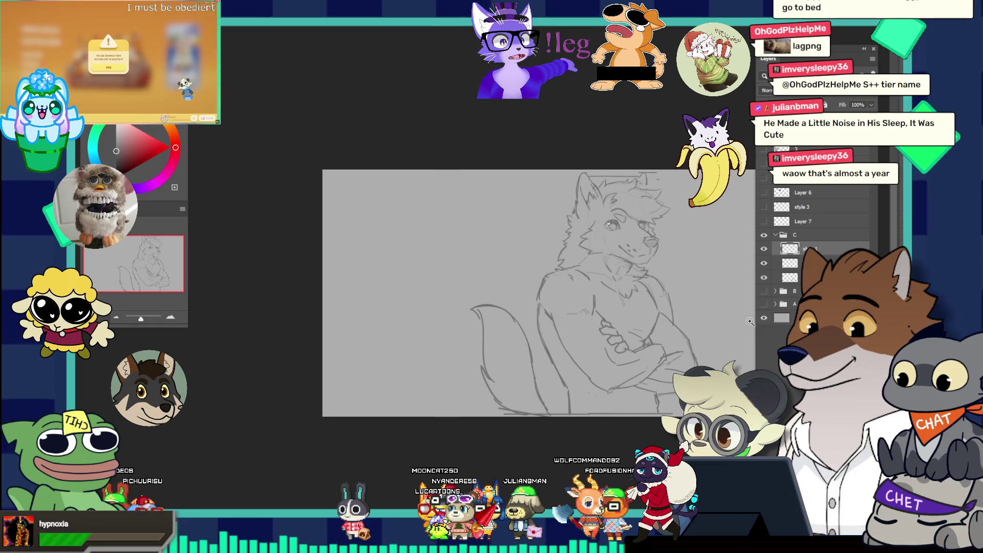
scroll(700, 292, "up", 1)
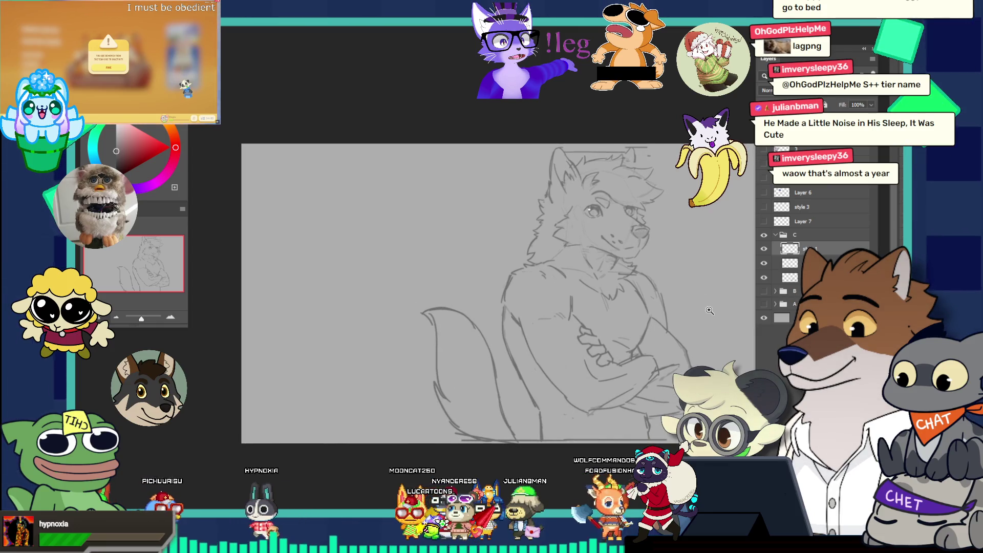
left_click(783, 234)
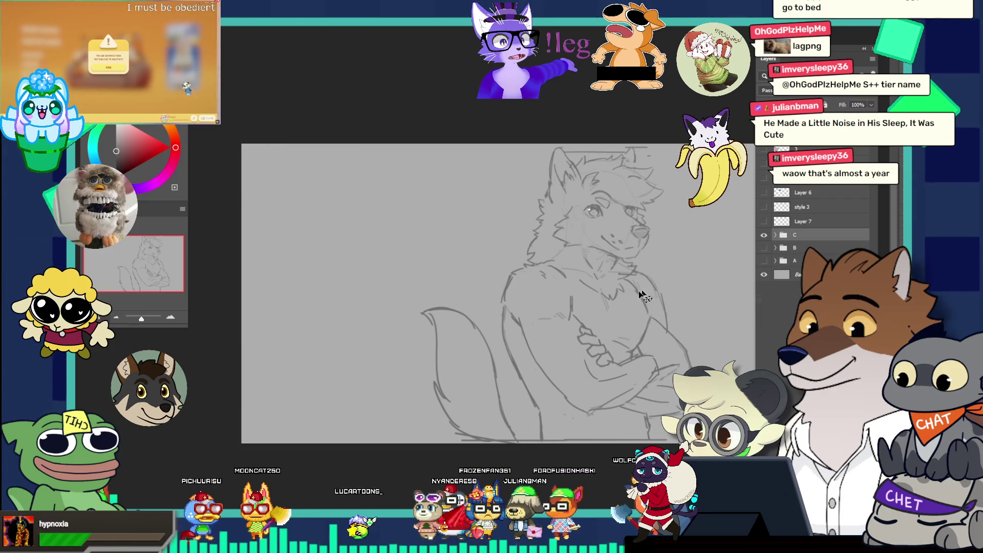
key("ctrl+t")
right_click(573, 280)
left_click(618, 484)
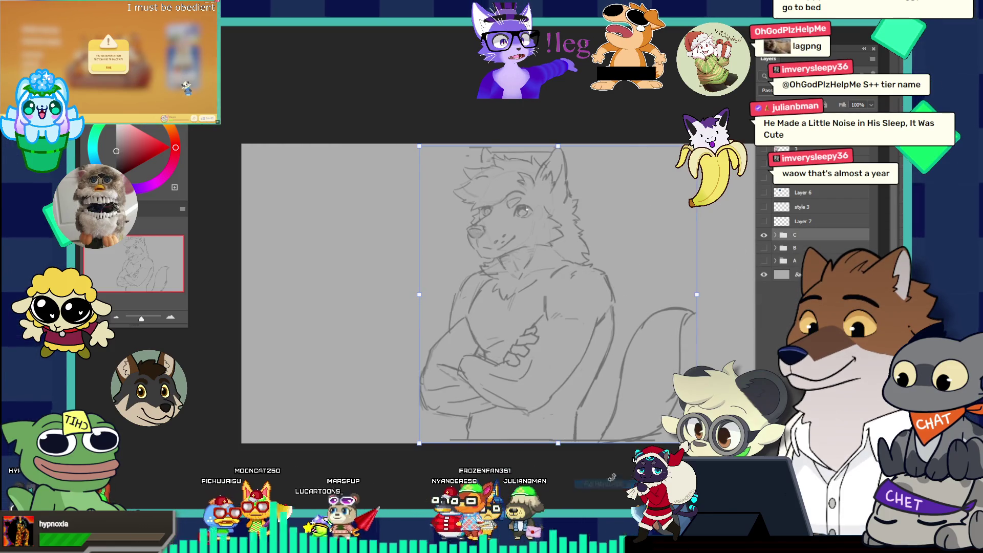
key("Return")
scroll(556, 285, "down", 1)
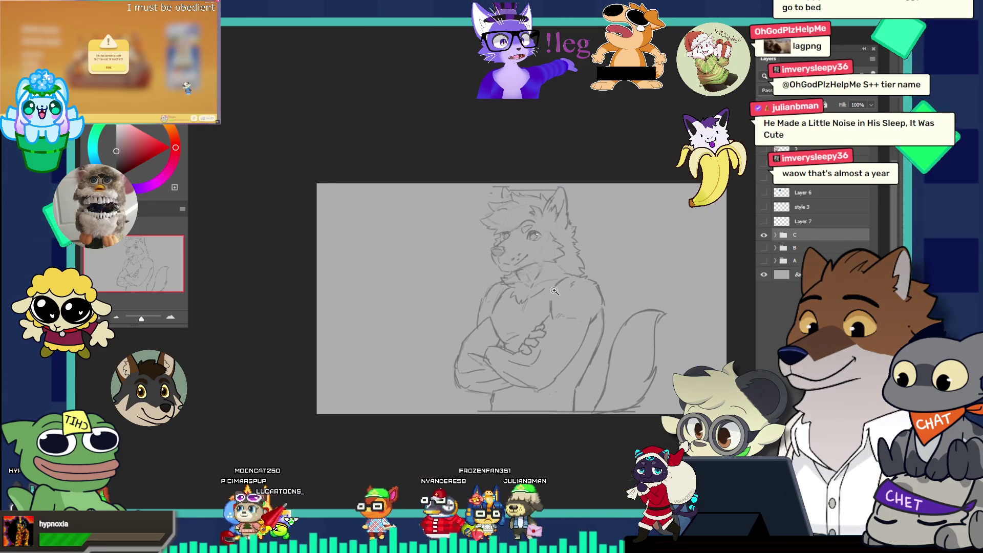
scroll(556, 285, "up", 2)
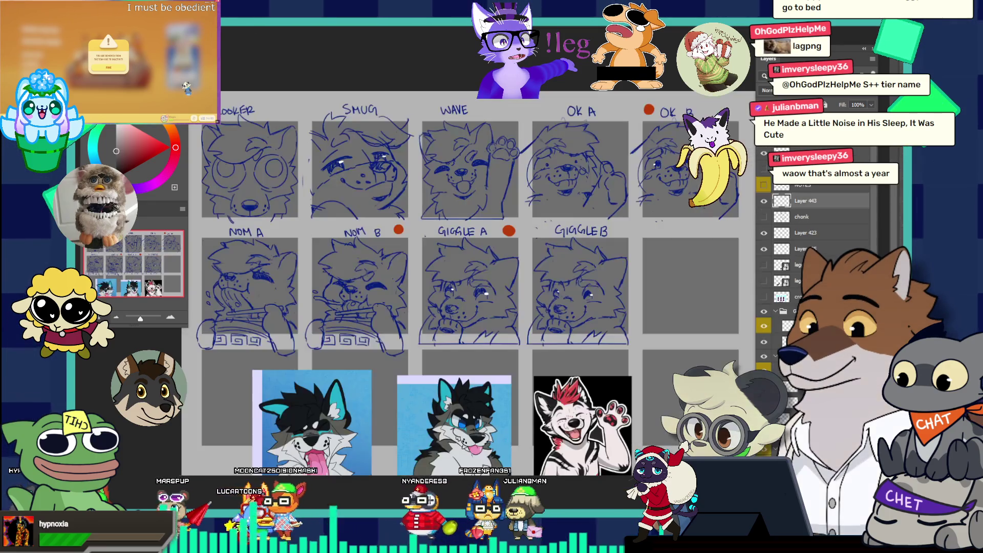
Browse the emote expression sheet, then return to the wolf sketch document
key("ctrl+Tab")
scroll(496, 276, "down", 1)
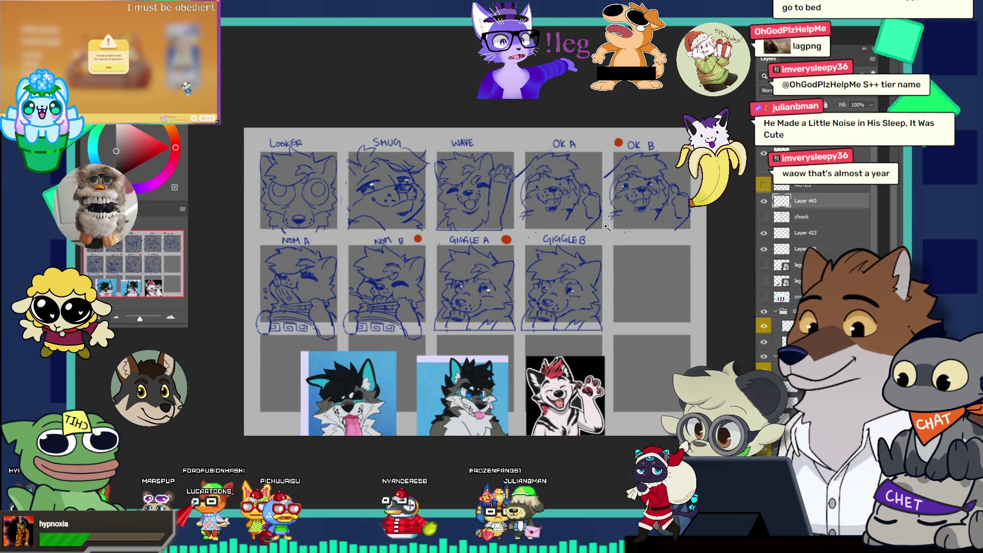
scroll(629, 246, "up", 2)
scroll(662, 132, "down", 1)
scroll(572, 247, "up", 3)
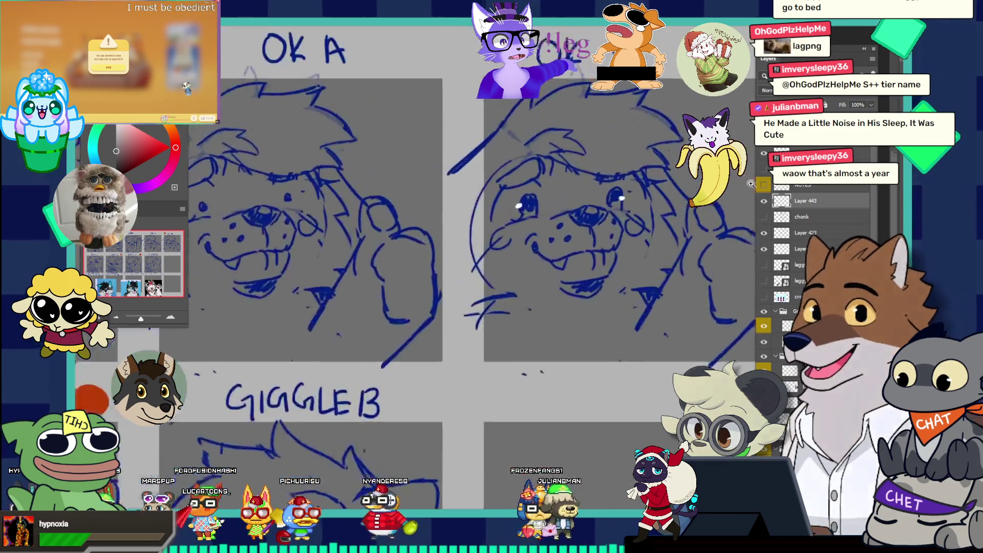
scroll(572, 246, "down", 2)
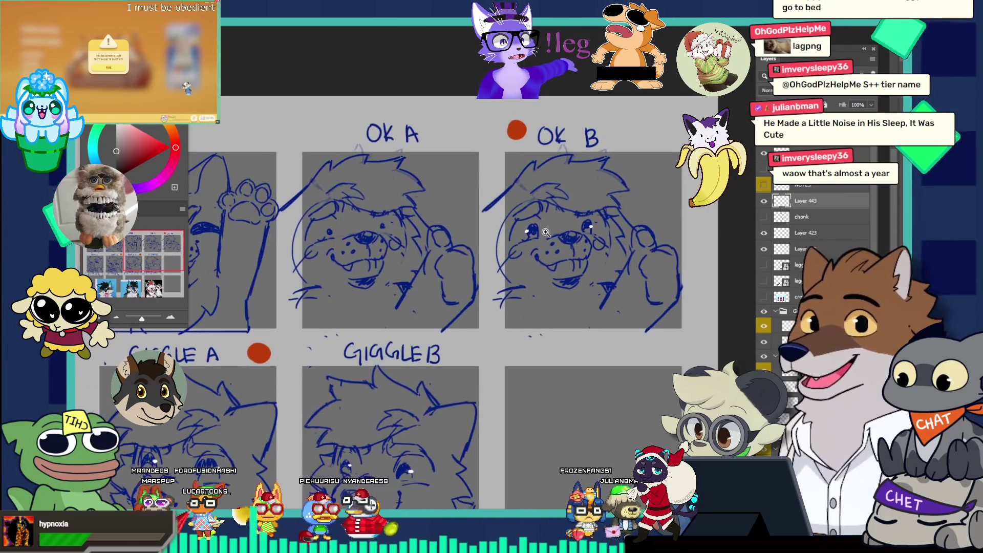
scroll(540, 211, "down", 1)
scroll(571, 217, "down", 2)
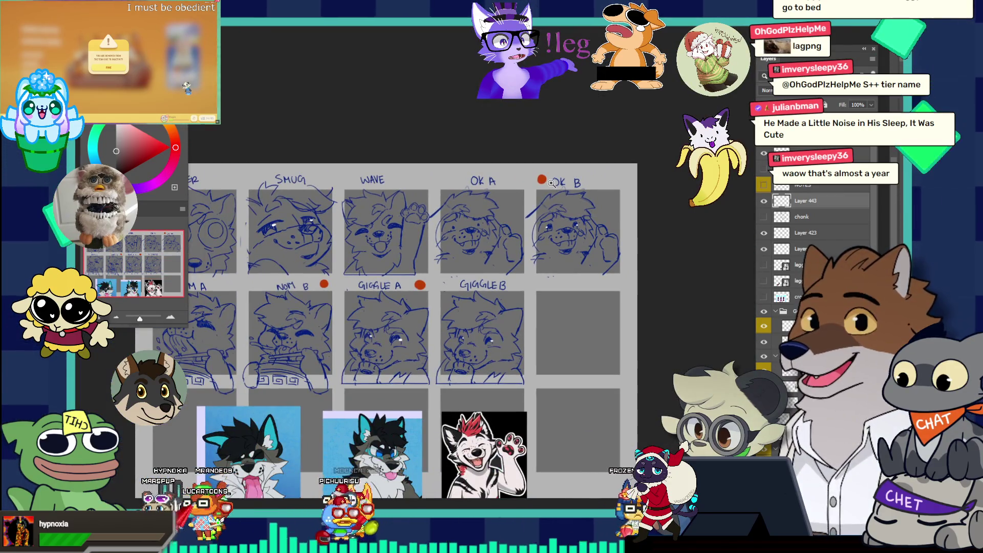
scroll(546, 185, "up", 1)
scroll(430, 291, "up", 1)
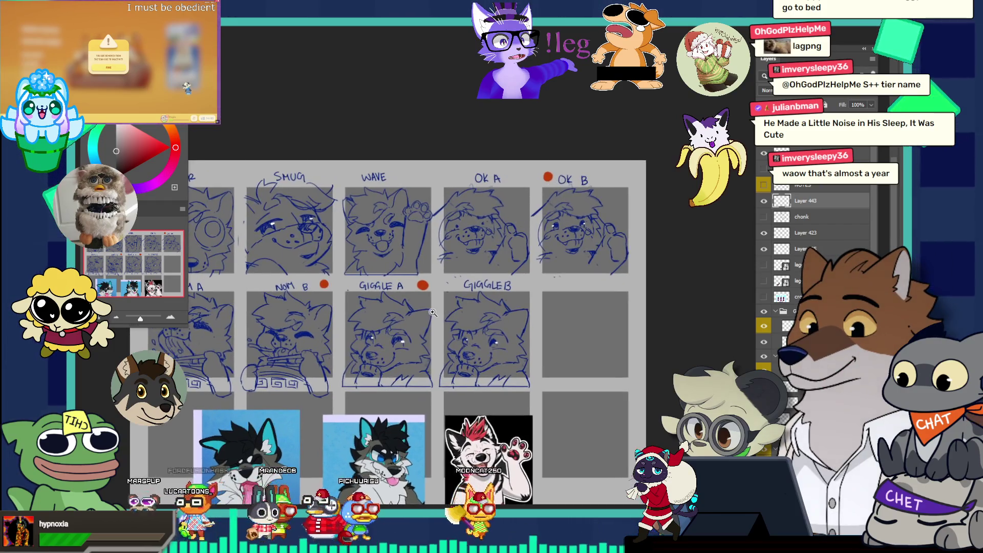
scroll(426, 300, "down", 1)
scroll(332, 334, "down", 2)
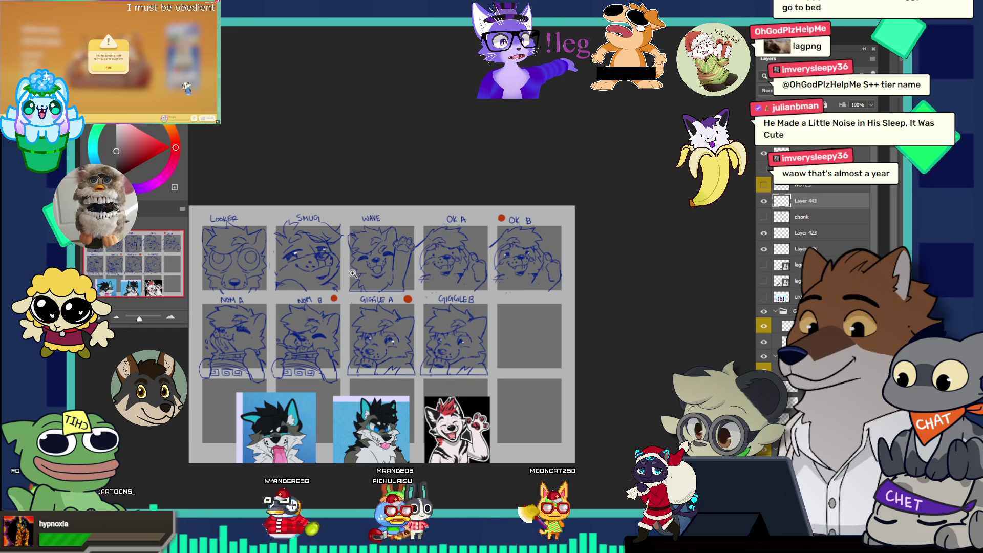
scroll(543, 246, "up", 2)
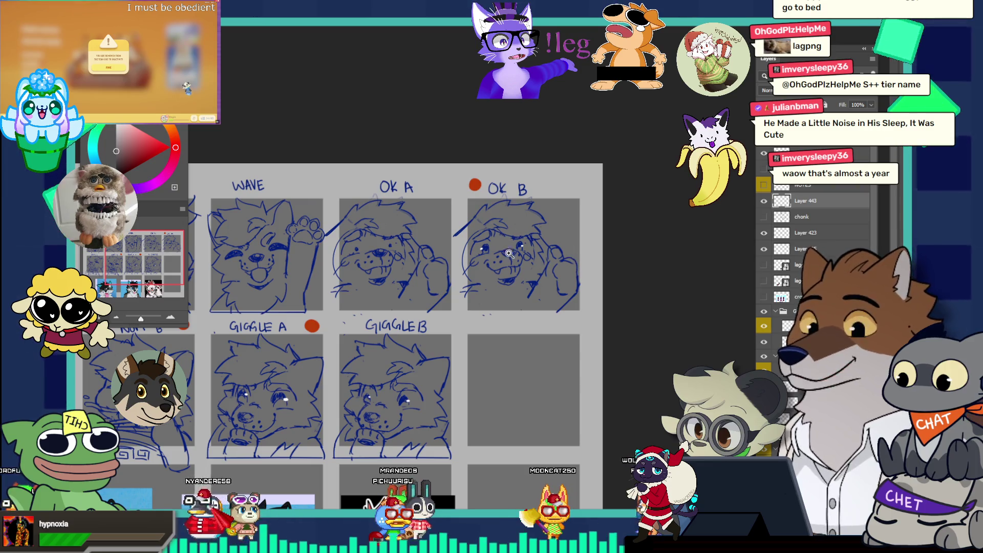
scroll(500, 272, "down", 3)
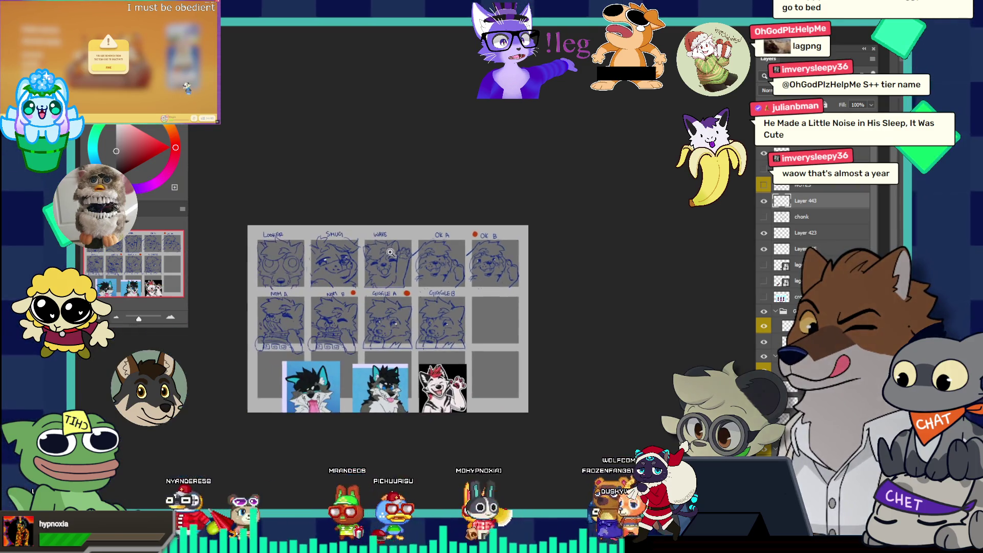
scroll(401, 286, "up", 1)
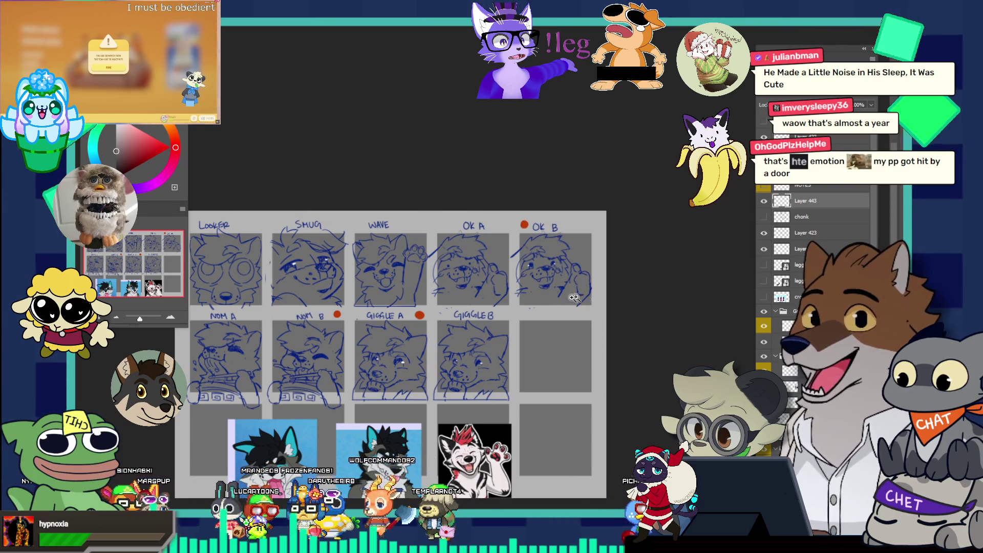
key("ctrl+Tab")
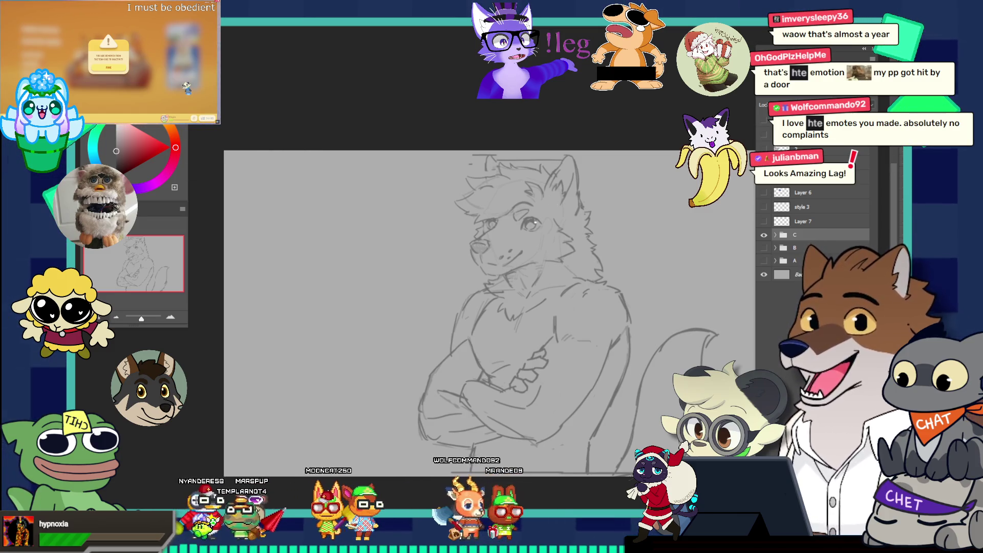
Zoom into the OK A and OK B emotes on the expression sheet, then switch to the rough grey sketch
key("ctrl+Tab")
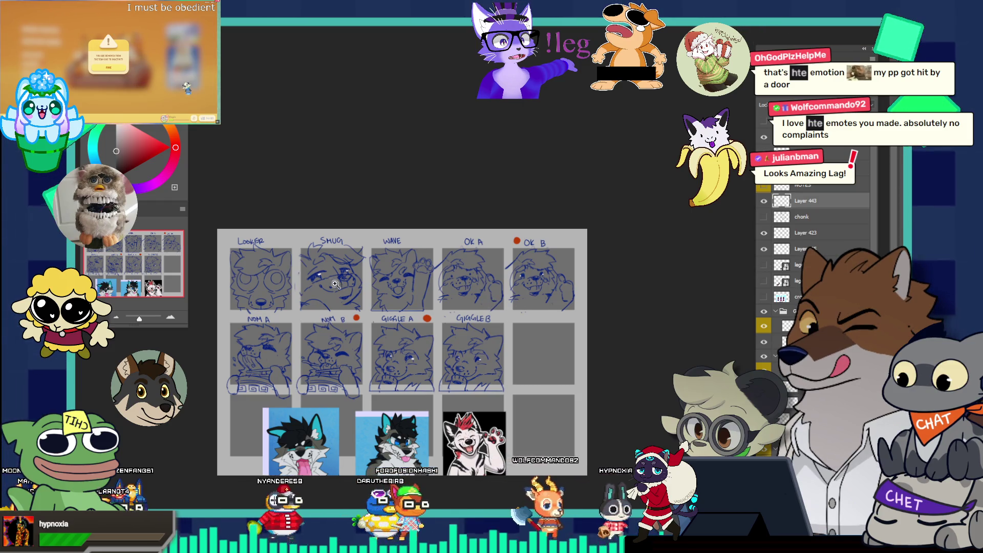
left_click_drag(547, 293, 600, 349)
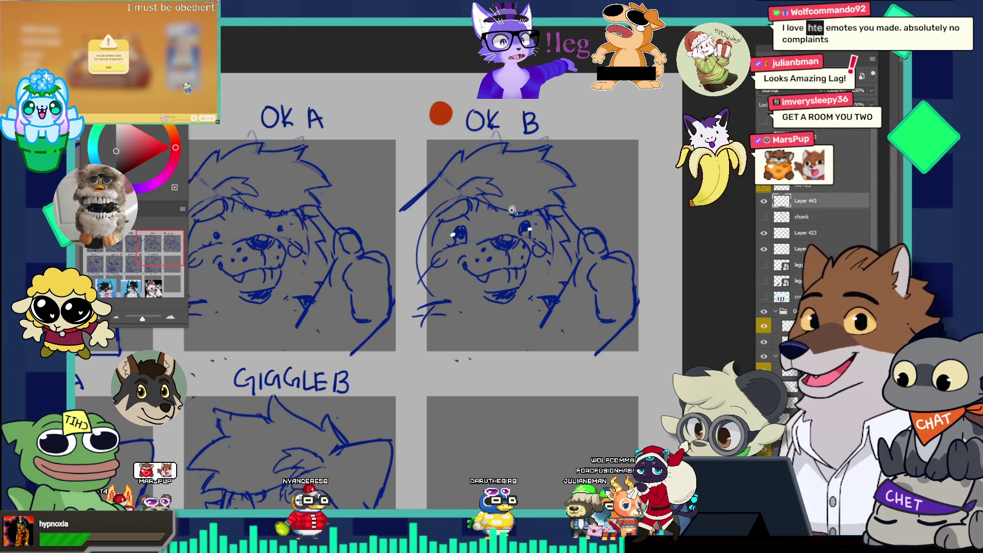
scroll(503, 256, "down", 1)
scroll(528, 262, "down", 3)
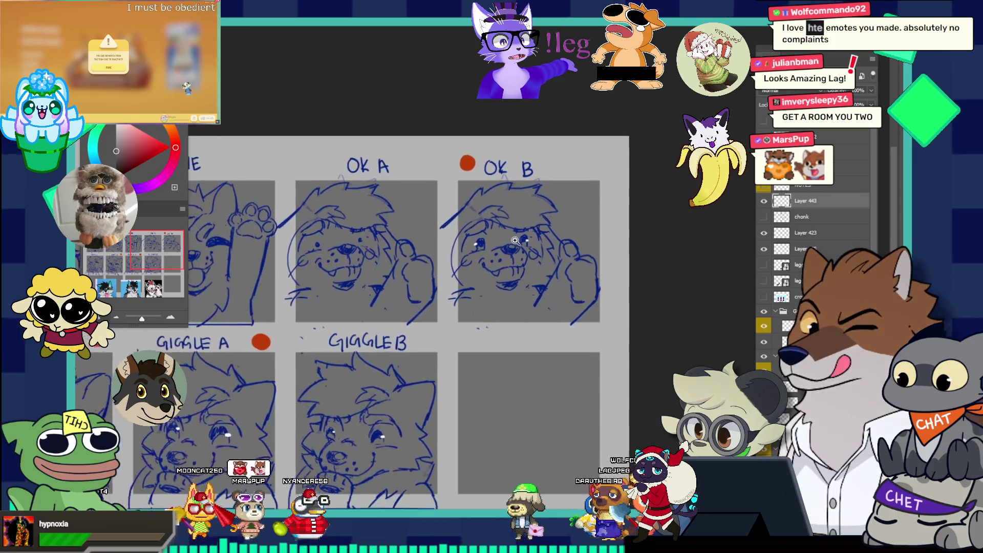
scroll(529, 279, "down", 1)
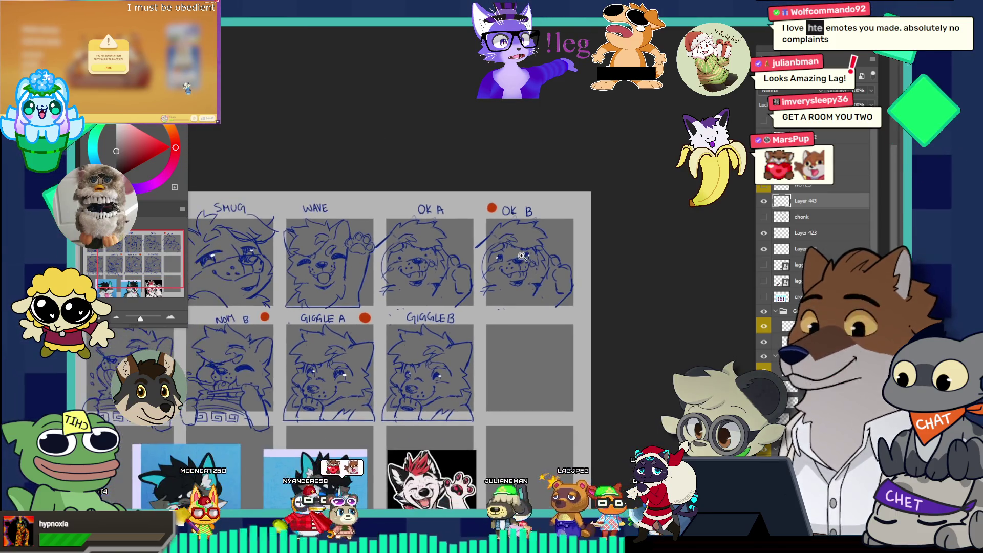
scroll(522, 256, "down", 2)
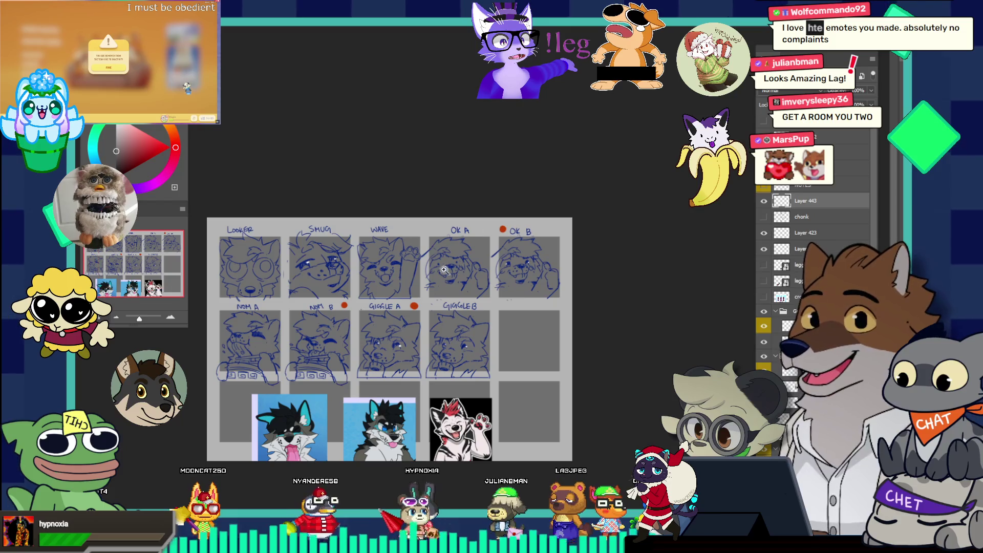
scroll(409, 225, "down", 1)
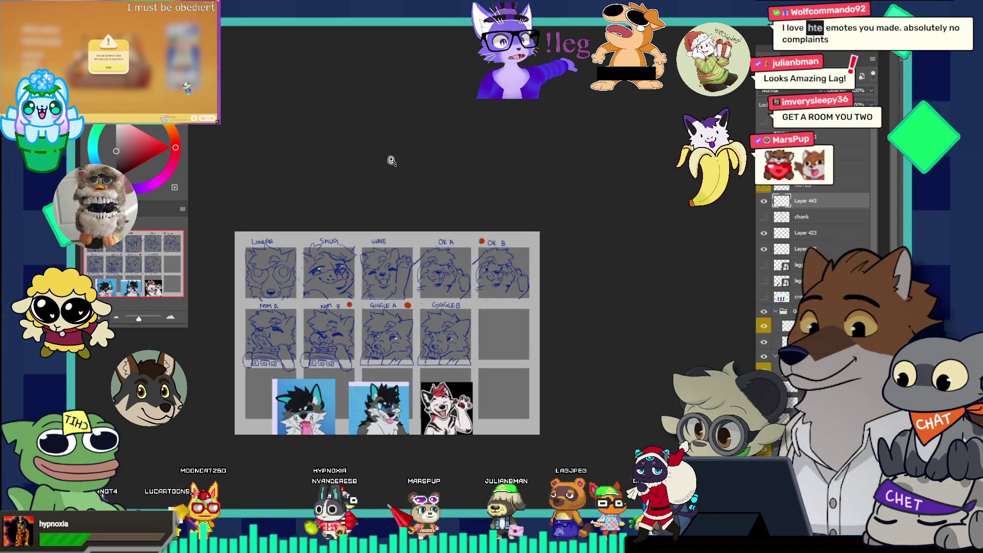
left_click(422, 26)
scroll(559, 225, "down", 1)
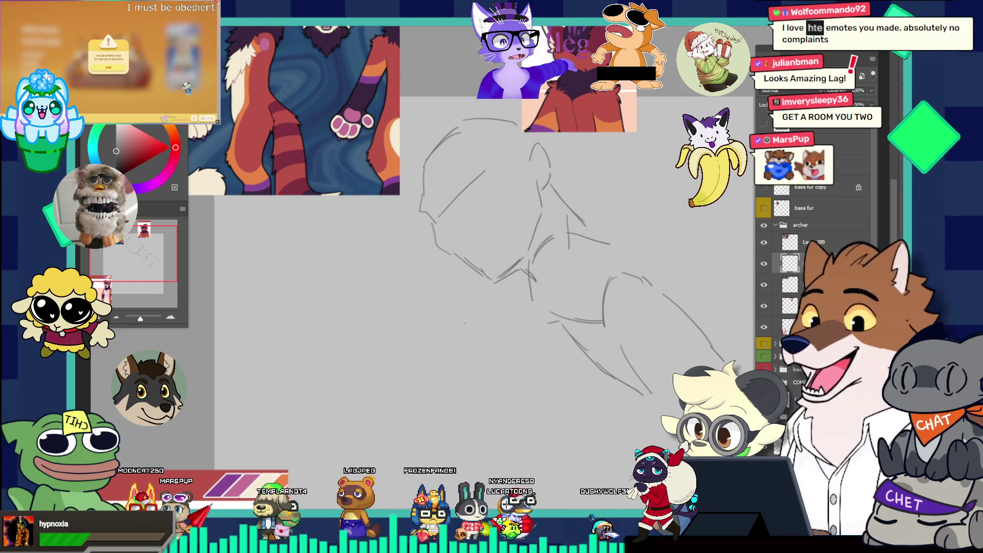
Return to the wolf sketch, zoom in, and paste the chat screenshot as a new layer
key("ctrl+Tab")
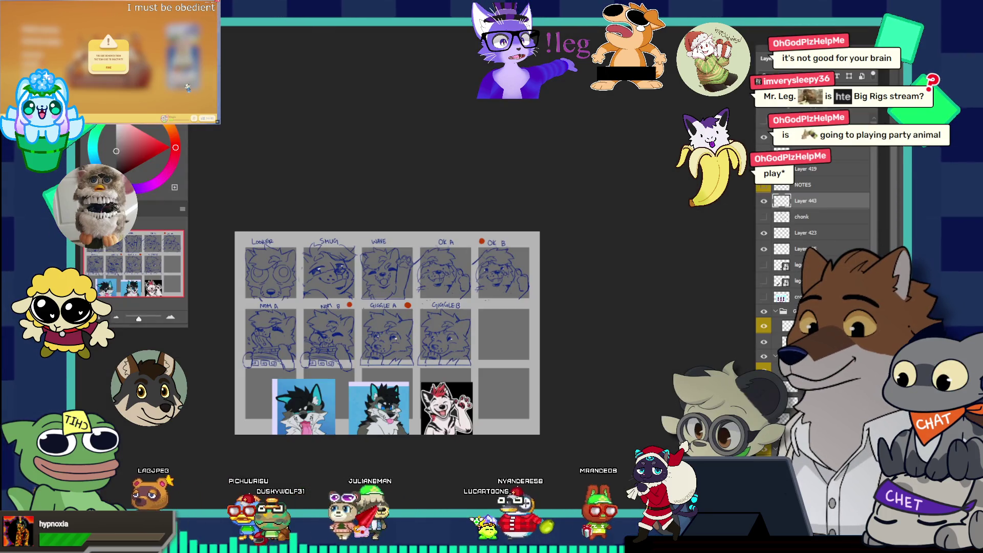
key("ctrl+Tab")
left_click(407, 274)
key("ctrl+v")
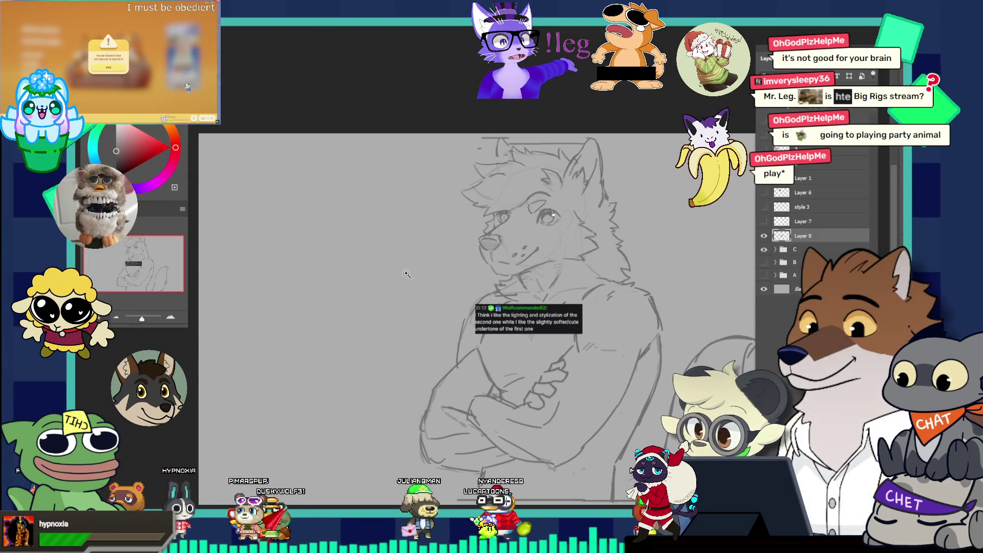
Enlarge the chat screenshot at the top left, then drop in the snowy reference image as Layer 9
left_click_drag(495, 307, 303, 207)
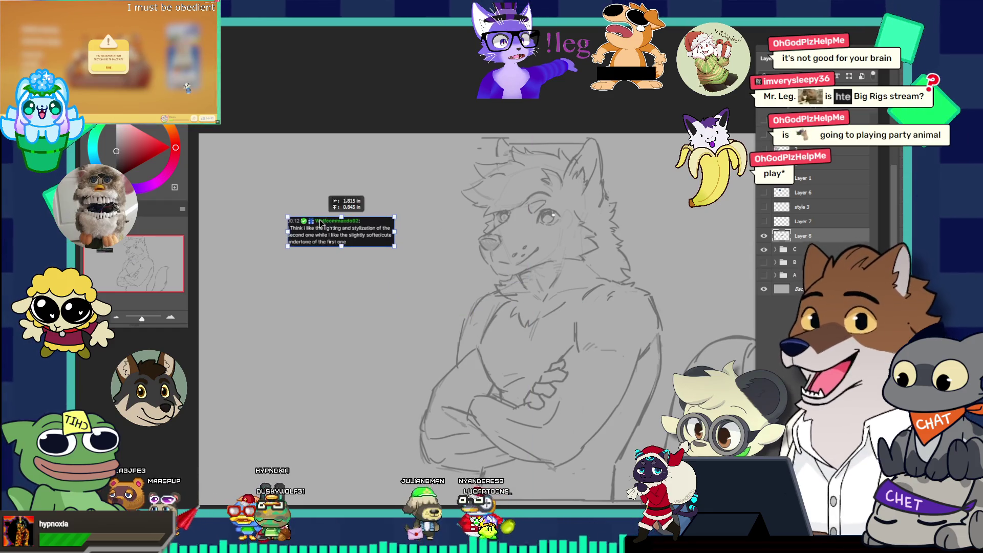
mouse_move(340, 237)
left_mouse_down()
mouse_move(366, 271)
mouse_move(359, 239)
left_mouse_up()
left_click_drag(360, 225, 329, 207)
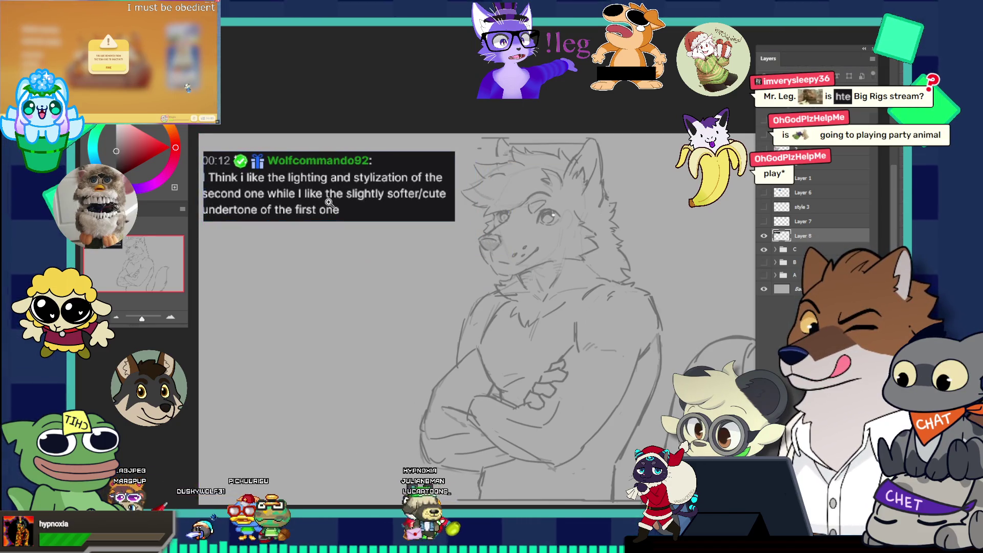
key("Return")
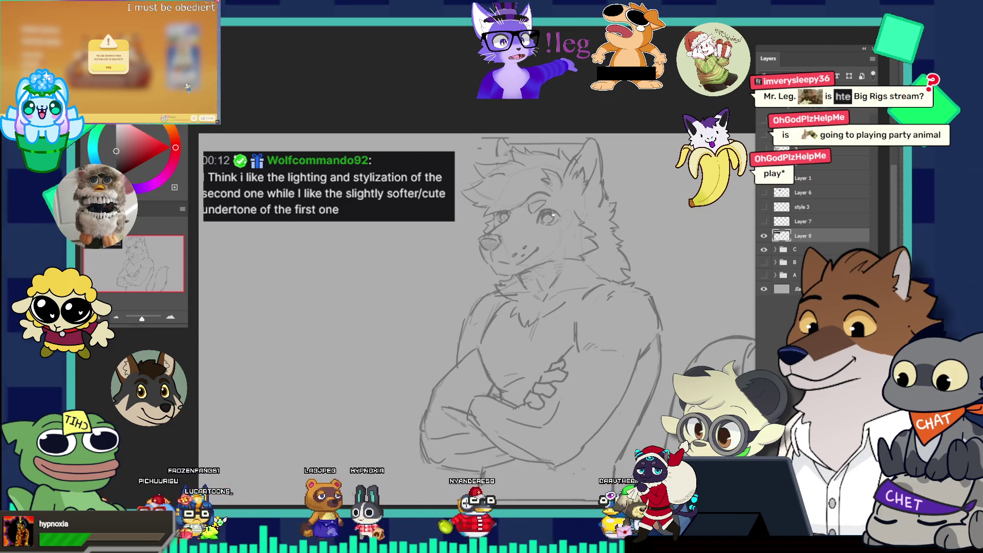
mouse_move(756, 165)
left_mouse_down()
mouse_move(654, 164)
mouse_move(408, 328)
mouse_move(423, 251)
left_mouse_up()
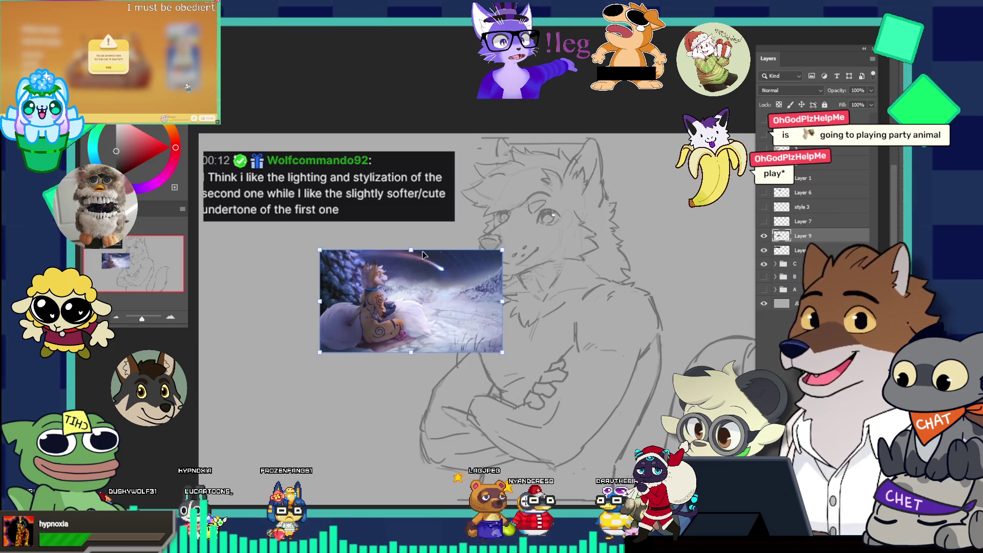
Enlarge the snowy fox reference and shift it left beside the sketch
left_click_drag(410, 307, 359, 296)
mouse_move(362, 358)
left_mouse_down()
mouse_move(366, 381)
mouse_move(345, 351)
left_mouse_up()
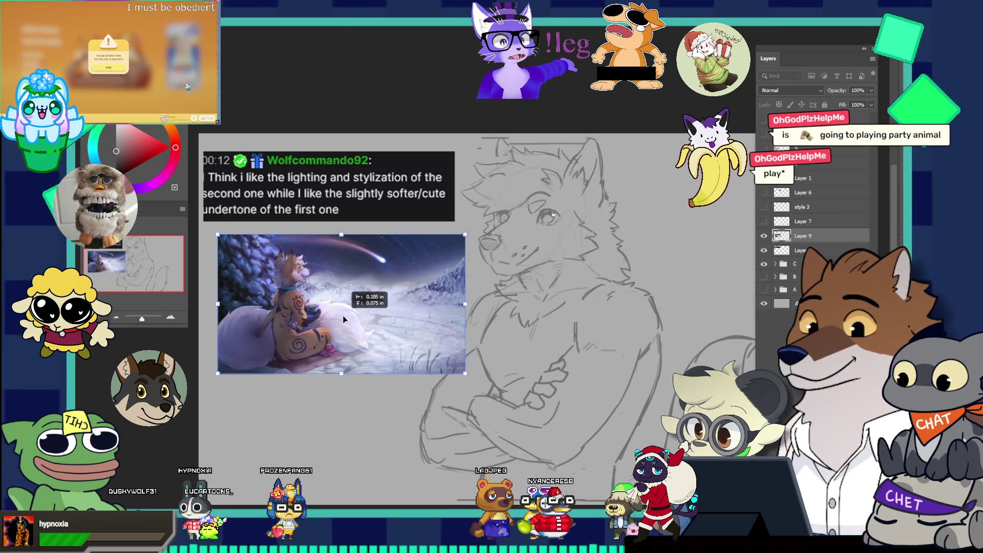
key("Return")
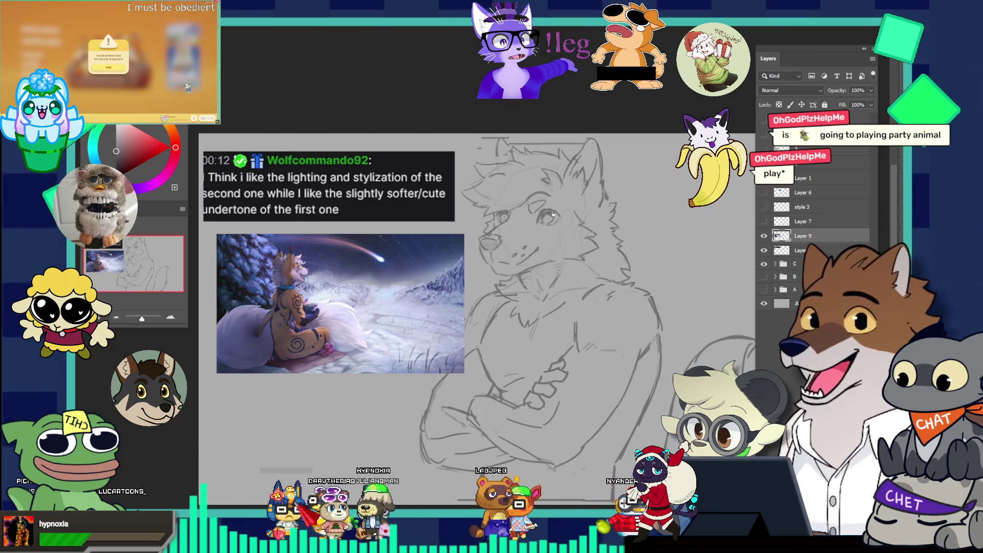
Place the armoured white wolf reference below the snowy one as Layer 10
mouse_move(440, 269)
left_mouse_down()
mouse_move(404, 274)
mouse_move(342, 377)
left_mouse_up()
key("ctrl+t")
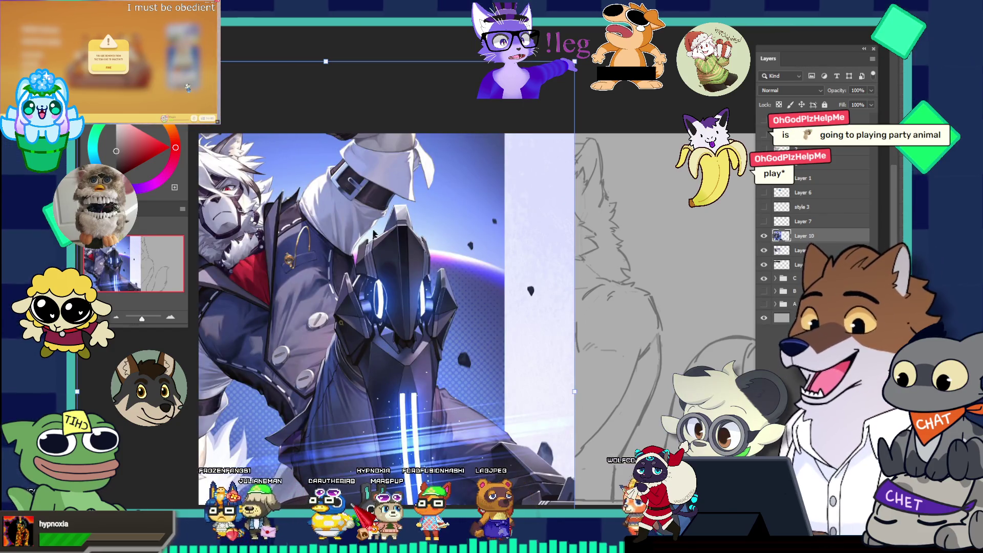
key("ctrl+minus")
mouse_move(293, 373)
left_mouse_down()
mouse_move(486, 266)
mouse_move(317, 279)
mouse_move(327, 404)
left_mouse_up()
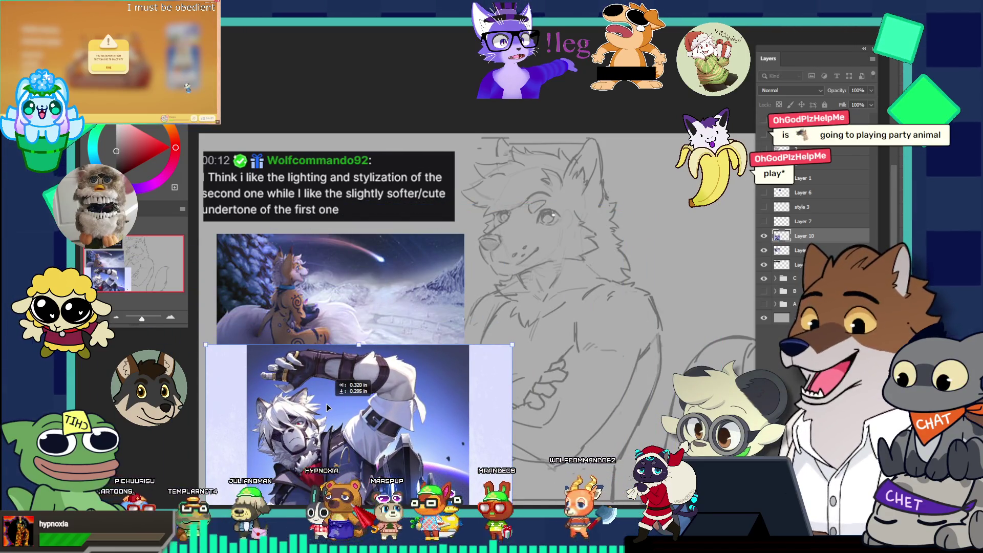
key("Return")
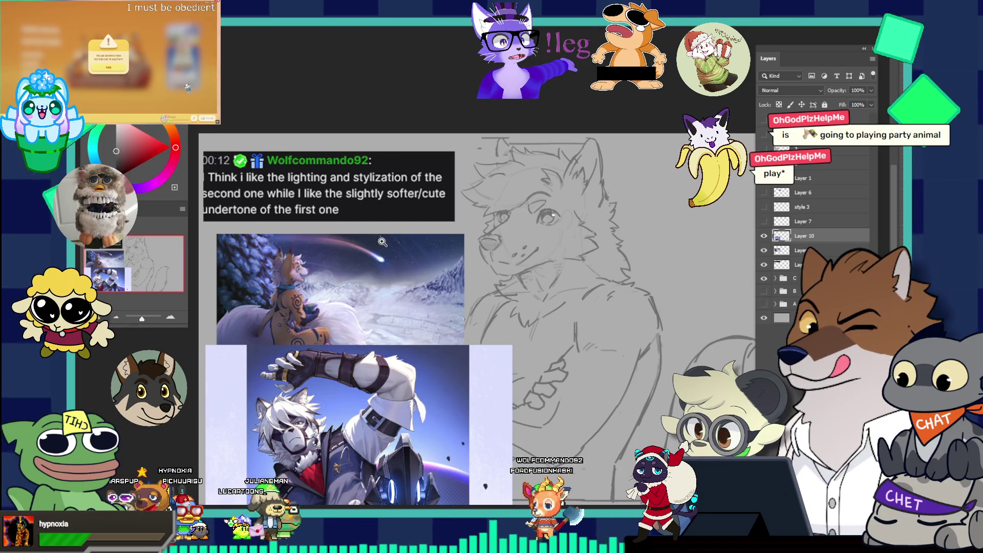
mouse_move(332, 289)
left_mouse_down()
mouse_move(376, 325)
mouse_move(354, 302)
left_mouse_up()
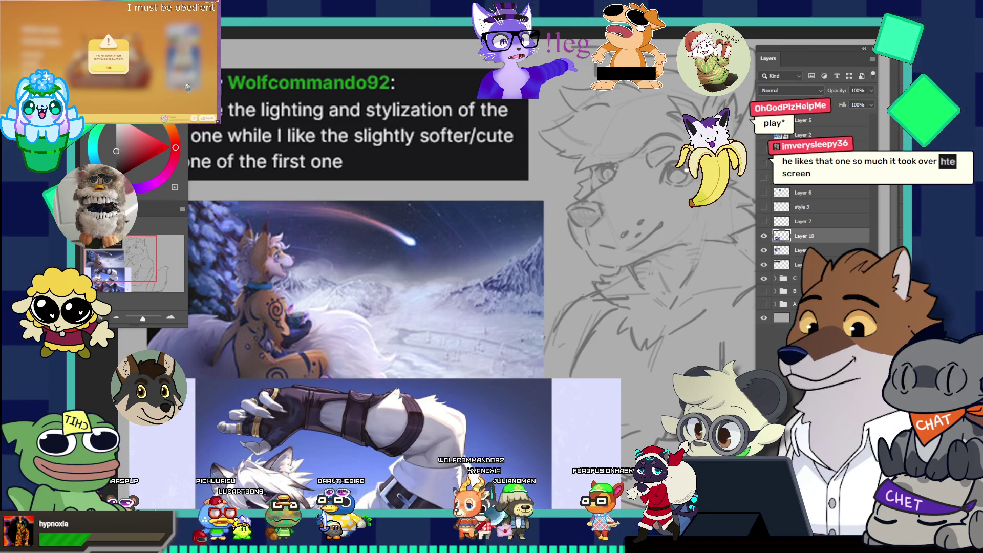
Paste a fresh copy of the snowy reference as Layer 11 and delete the old reference layer
key("ctrl+v")
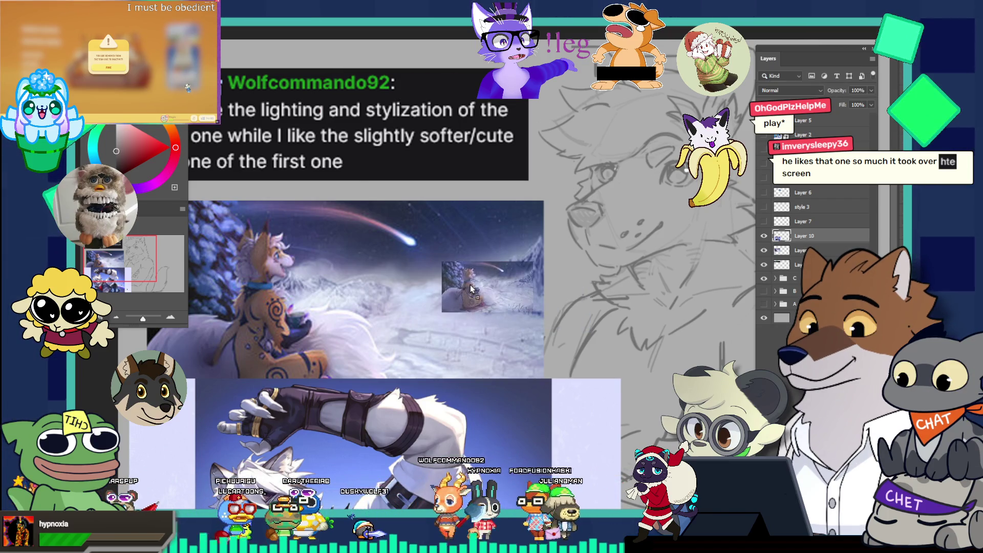
scroll(441, 235, "down", 2)
scroll(441, 235, "up", 2)
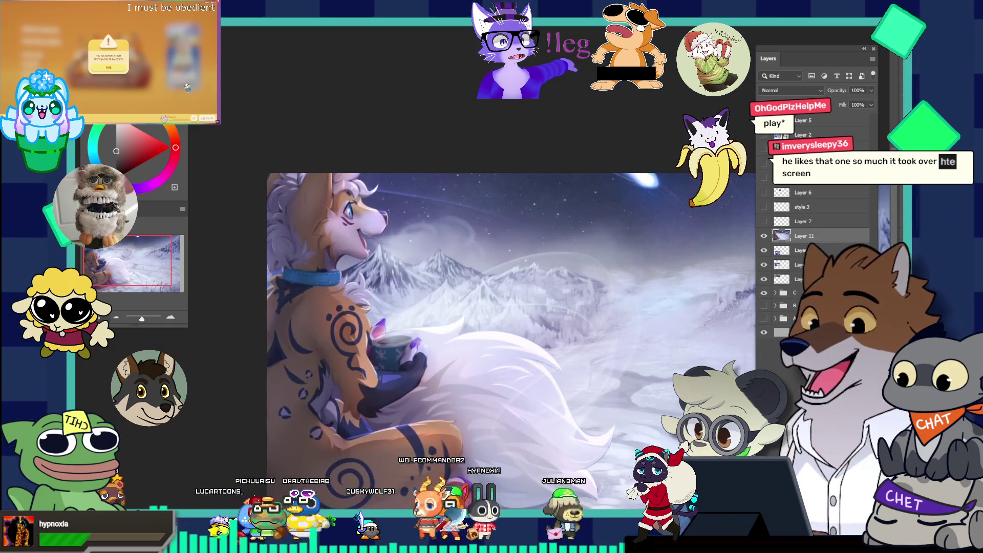
key("ctrl+z")
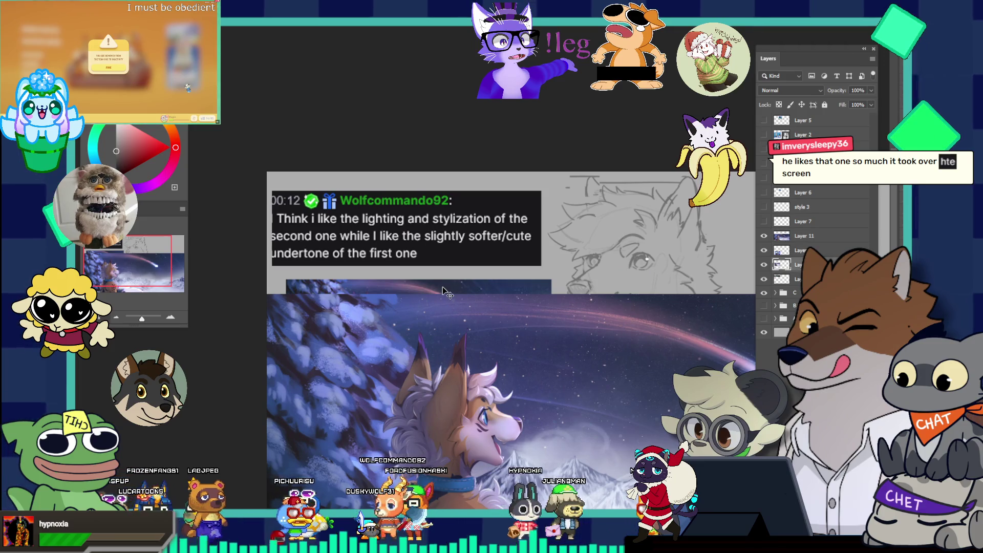
key("ctrl+z")
key("ctrl+z")
key("ctrl+z")
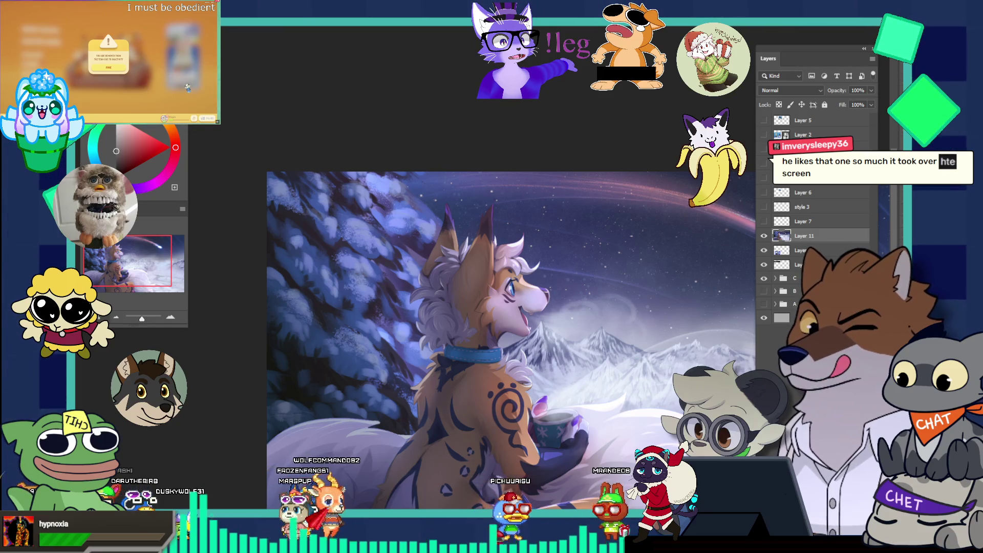
Shrink the new snowy fox reference into the top right of the canvas
scroll(623, 254, "down", 1)
scroll(585, 333, "down", 2)
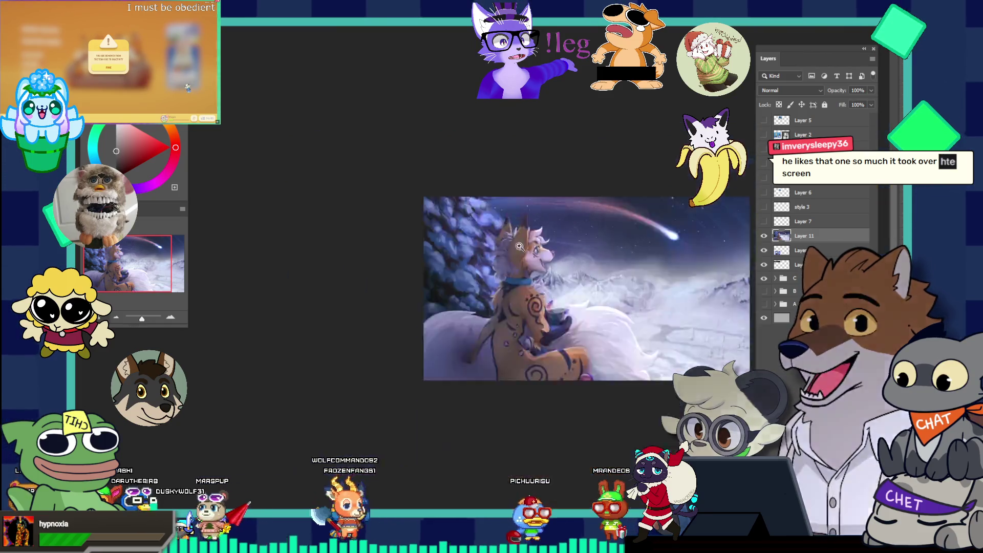
scroll(594, 327, "up", 3)
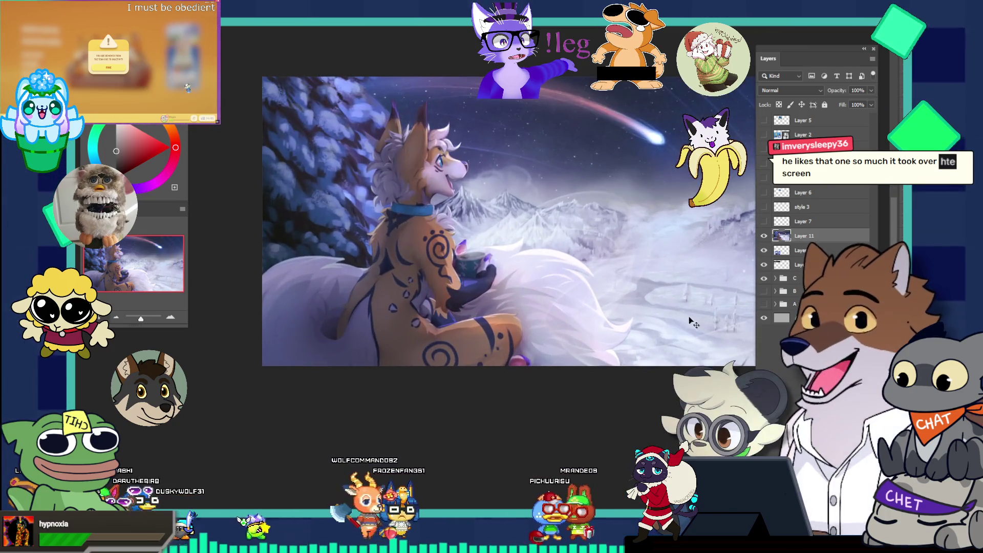
mouse_move(561, 447)
left_mouse_down()
mouse_move(666, 205)
mouse_move(634, 177)
mouse_move(413, 227)
mouse_move(380, 213)
left_mouse_up()
Undo the fox image's earlier placement, then shrink and nudge it into position
key("ctrl+z")
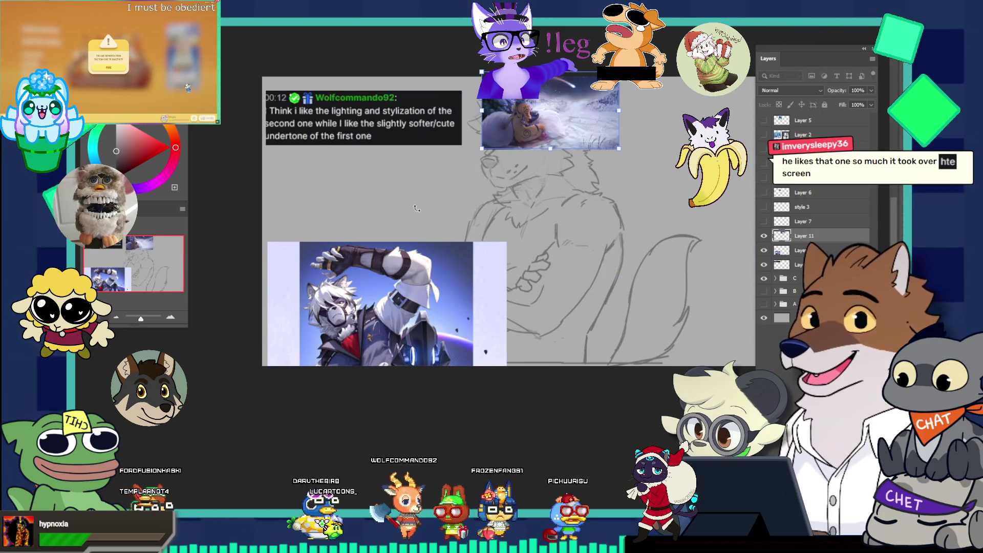
key("ctrl+z")
mouse_move(550, 433)
left_mouse_down()
mouse_move(543, 350)
mouse_move(544, 361)
left_mouse_up()
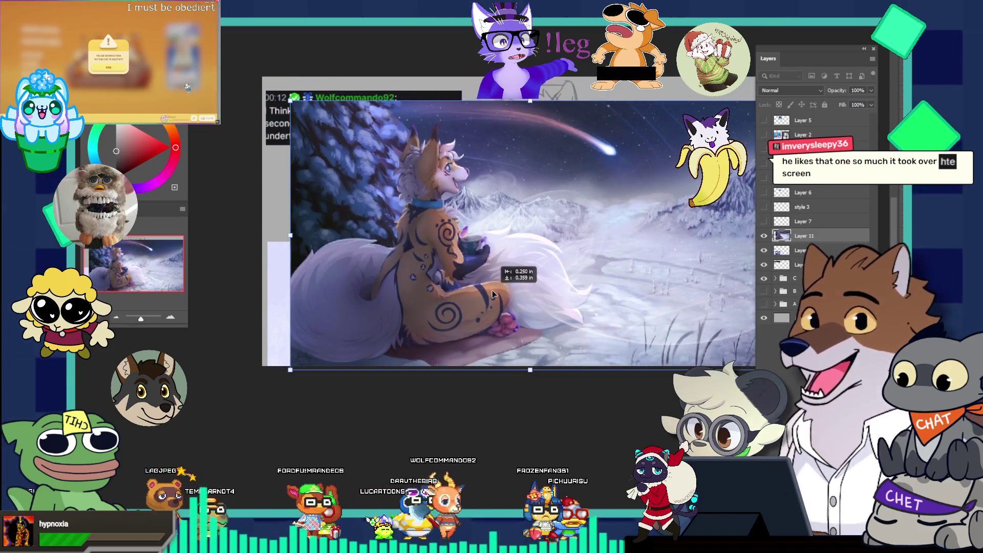
left_click_drag(495, 265, 472, 246)
key("Return")
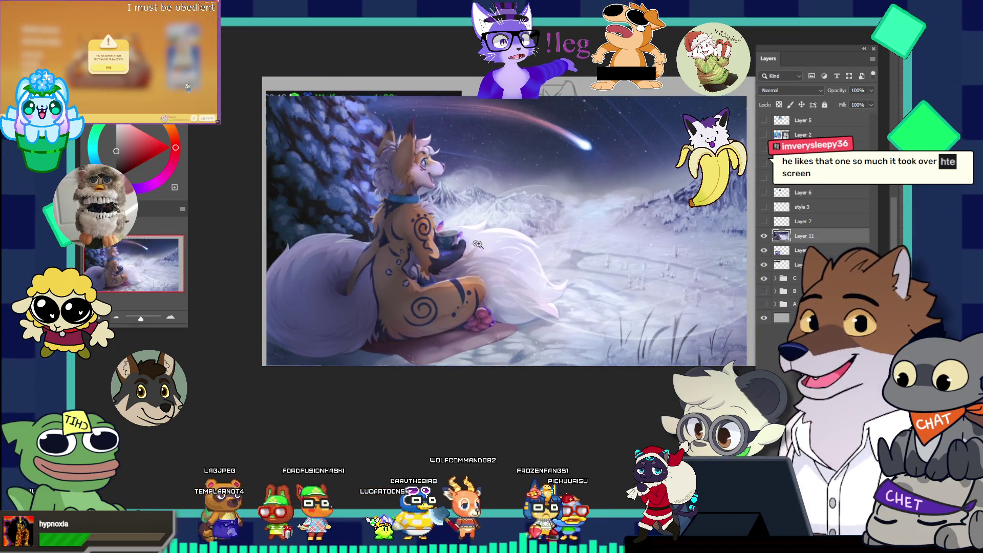
Convert Layer 11 to a smart object and scale it into a small reference box
right_click(804, 233)
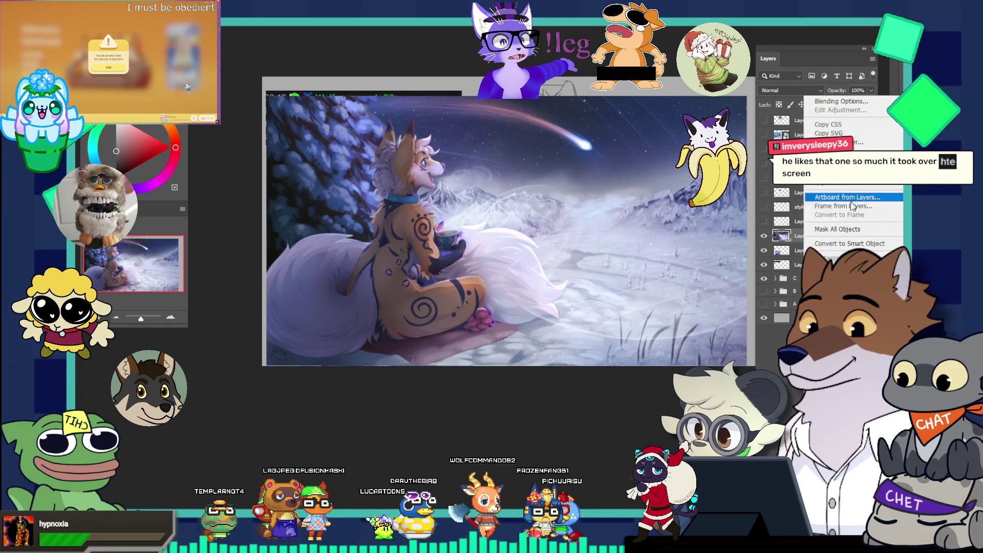
left_click(844, 243)
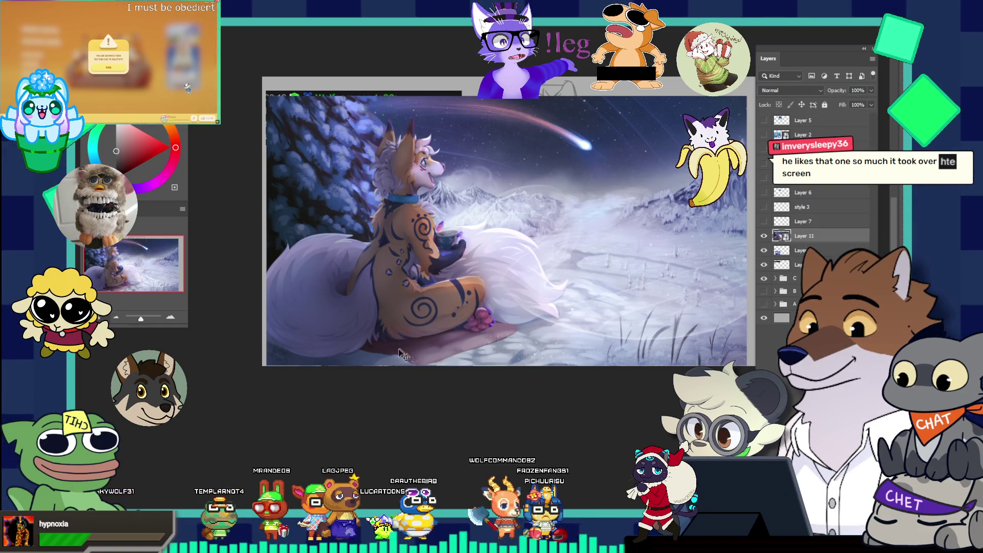
key("ctrl+t")
mouse_move(478, 349)
left_mouse_down()
mouse_move(508, 150)
mouse_move(379, 196)
left_mouse_up()
left_click_drag(479, 256, 449, 238)
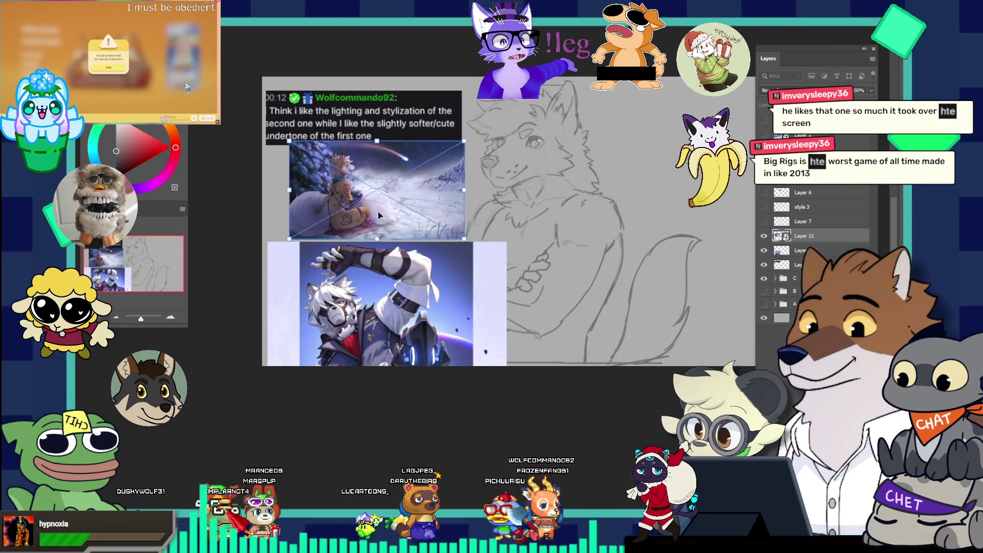
left_click_drag(363, 213, 355, 215)
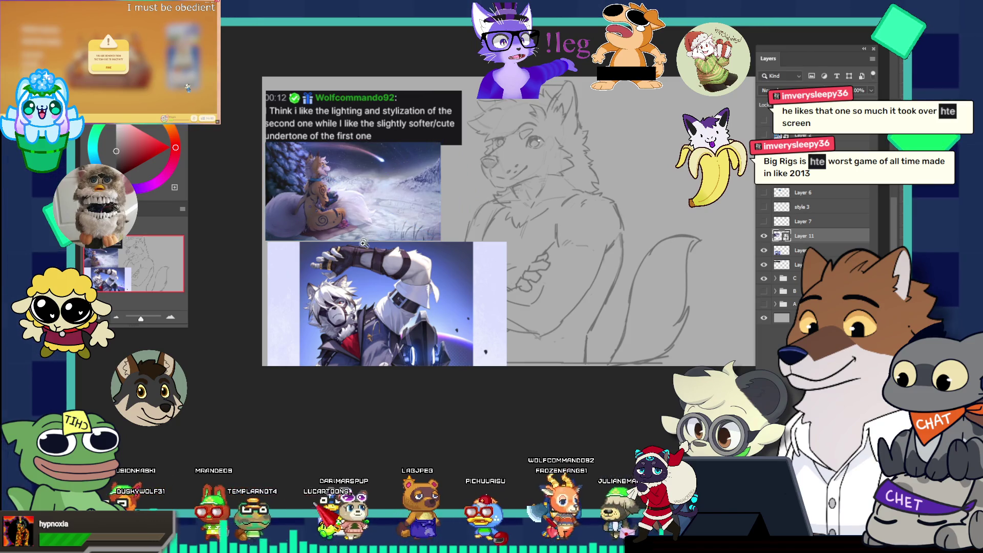
Zoom in, undo a trial move of the white-coated wolf reference, and switch to the expression sheet
left_click(366, 237)
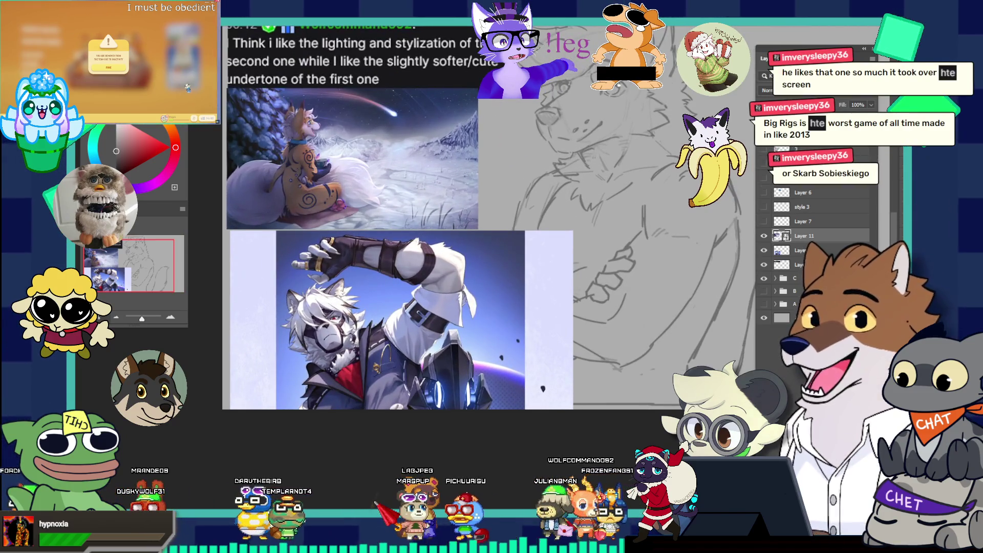
left_click_drag(300, 233, 307, 248)
key("ctrl+z")
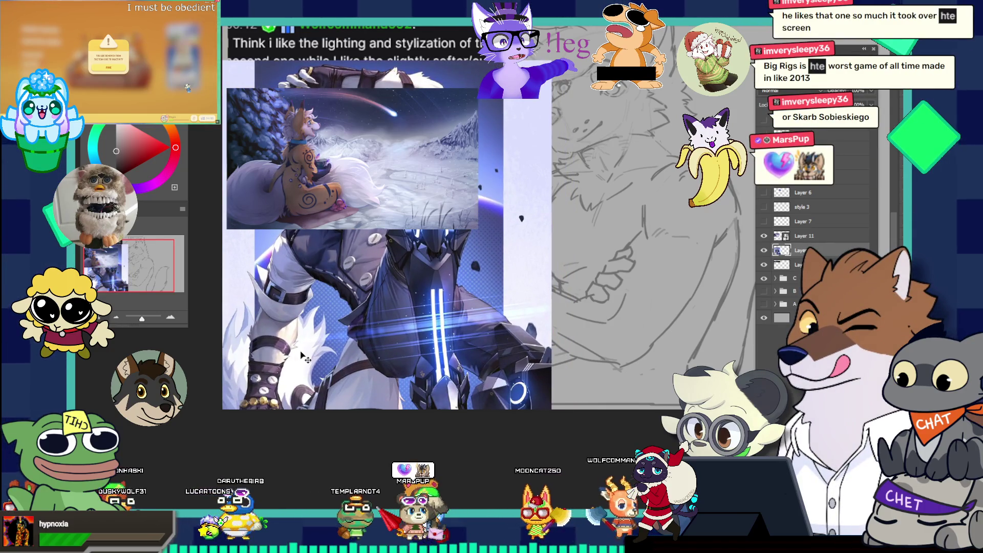
scroll(301, 355, "down", 3)
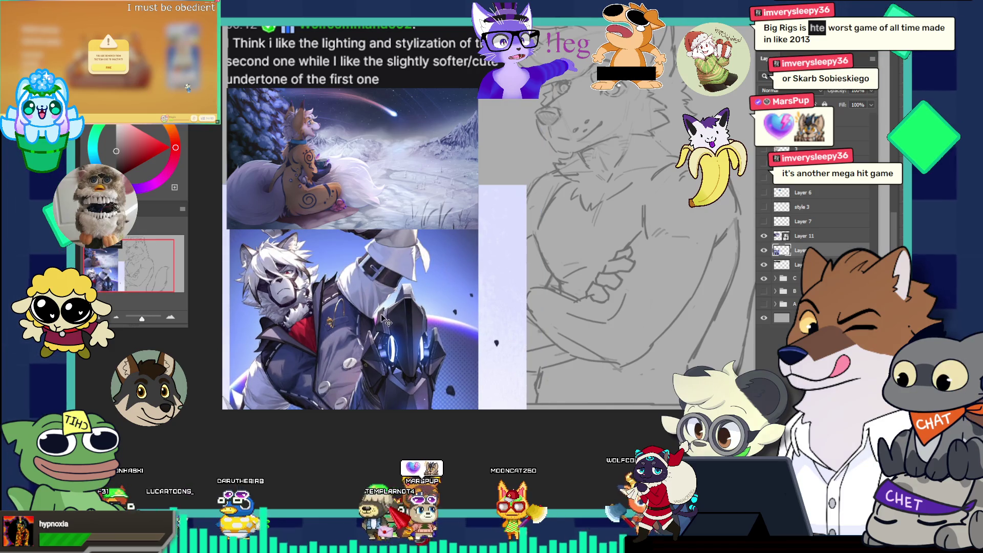
scroll(594, 180, "down", 2)
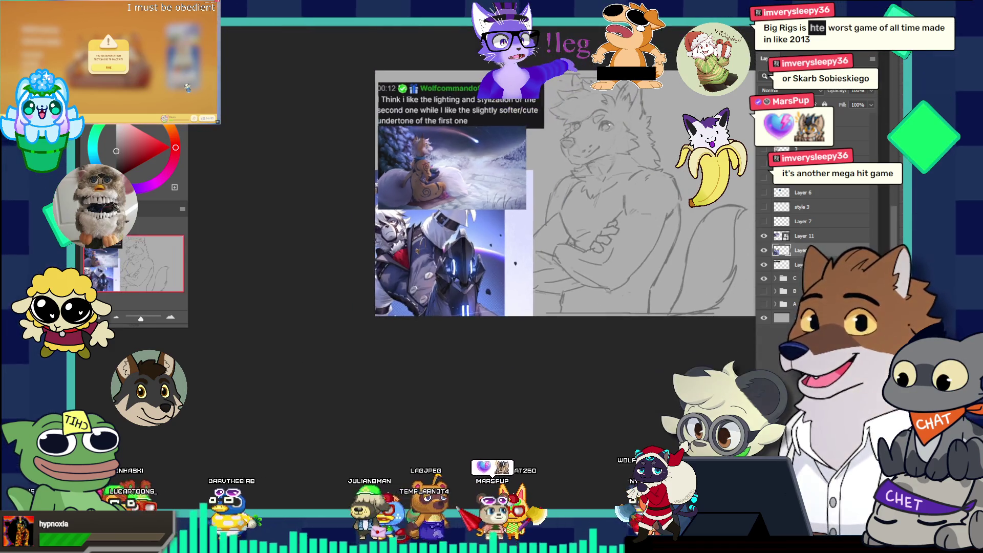
key("ctrl+Tab")
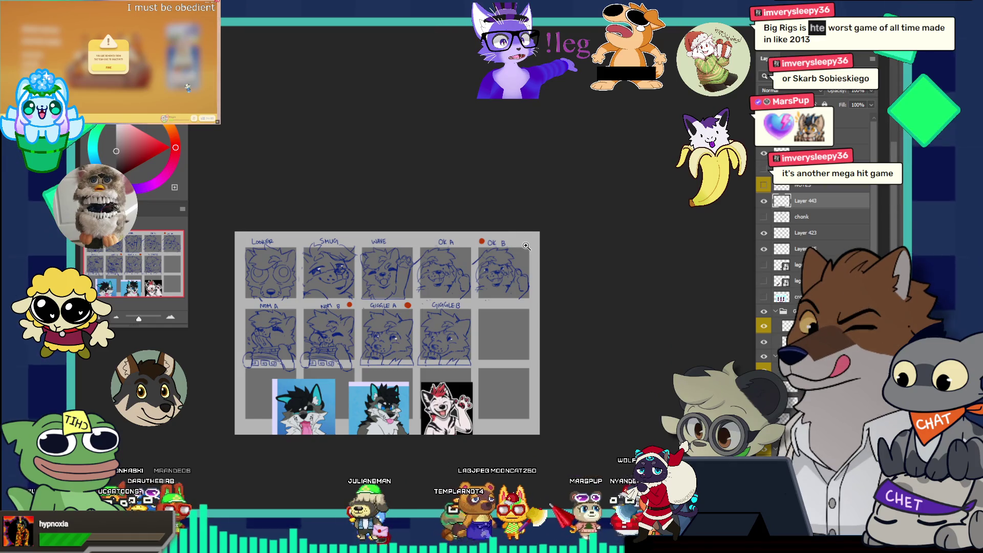
Switch from the expression sheet to the red-panda sketch document and zoom out
scroll(526, 246, "up", 2)
key("ctrl+Tab")
scroll(450, 163, "down", 2)
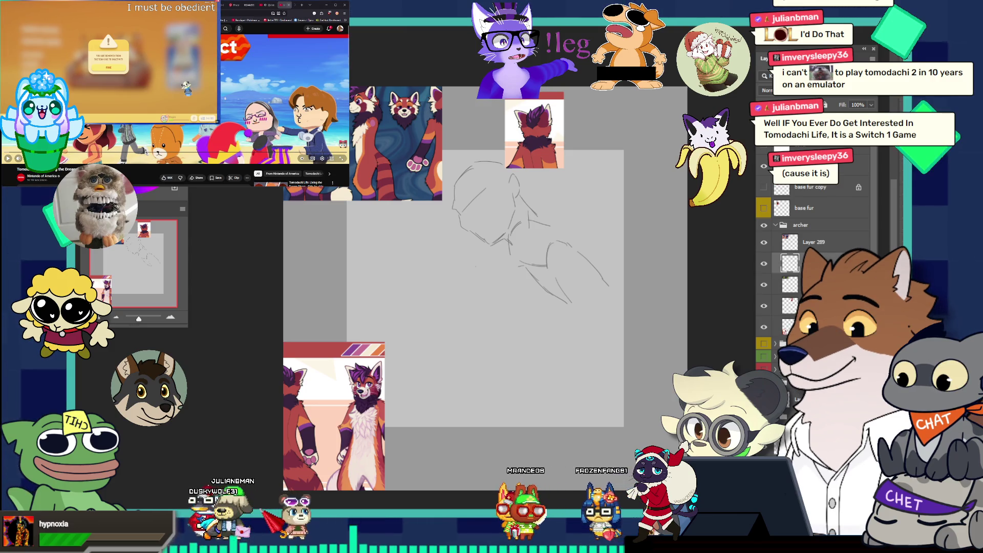
Flip between Photoshop and the browser, then play the Tomodachi Life Direct video full screen
key("ctrl+w")
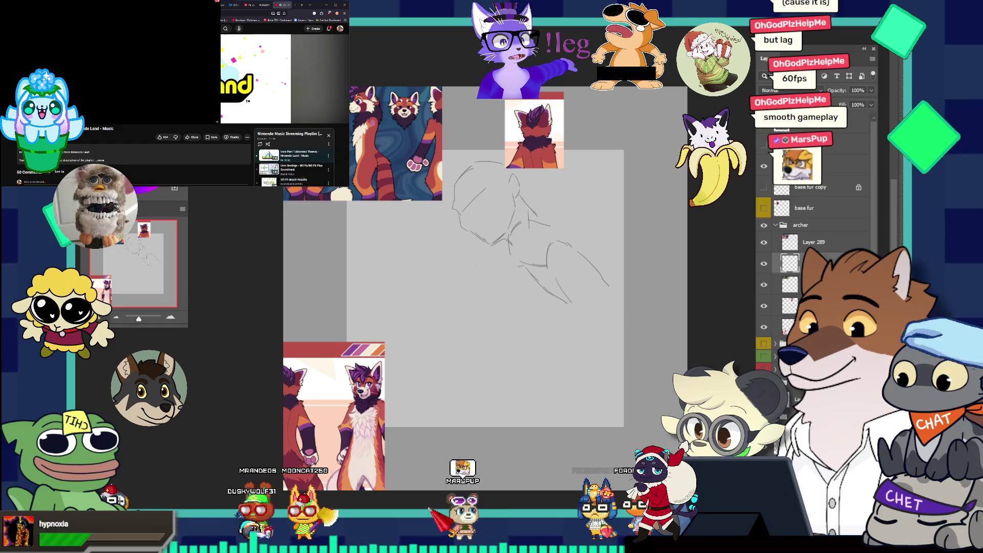
key("alt+Tab")
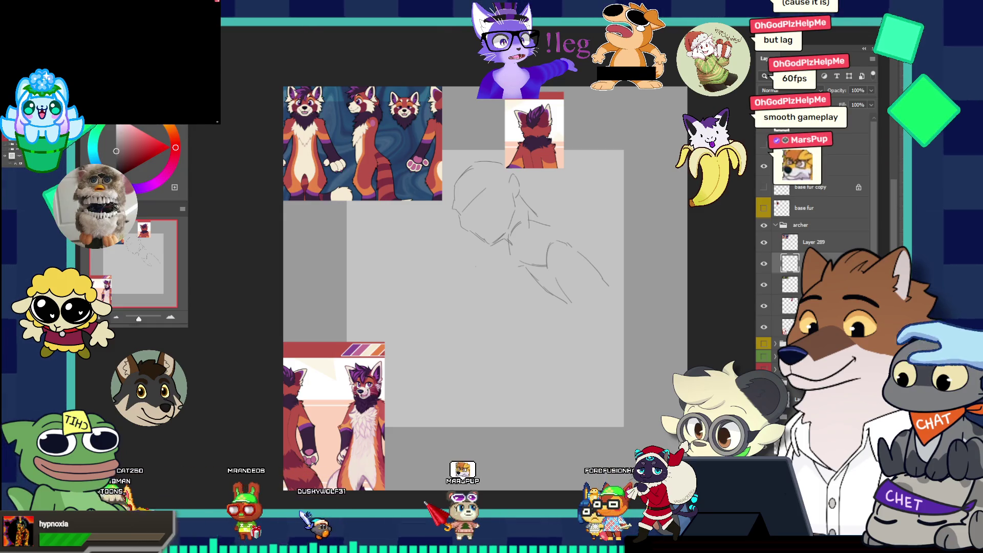
key("alt+Tab")
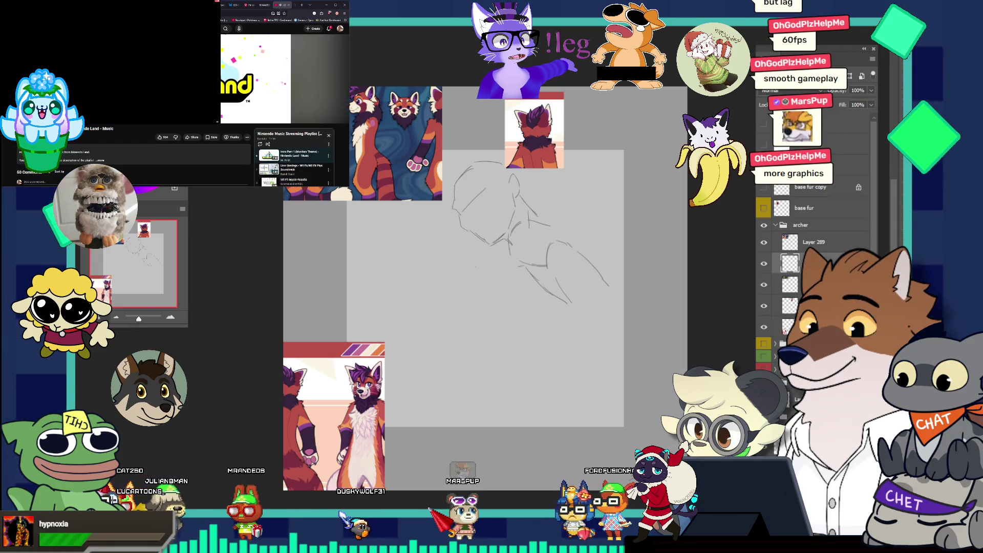
key("alt+Tab")
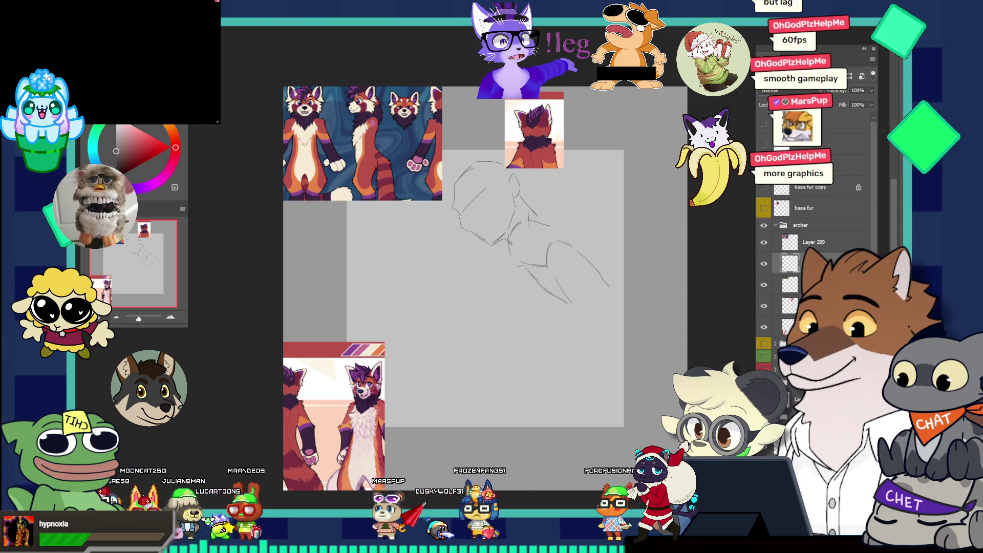
key("alt+Tab")
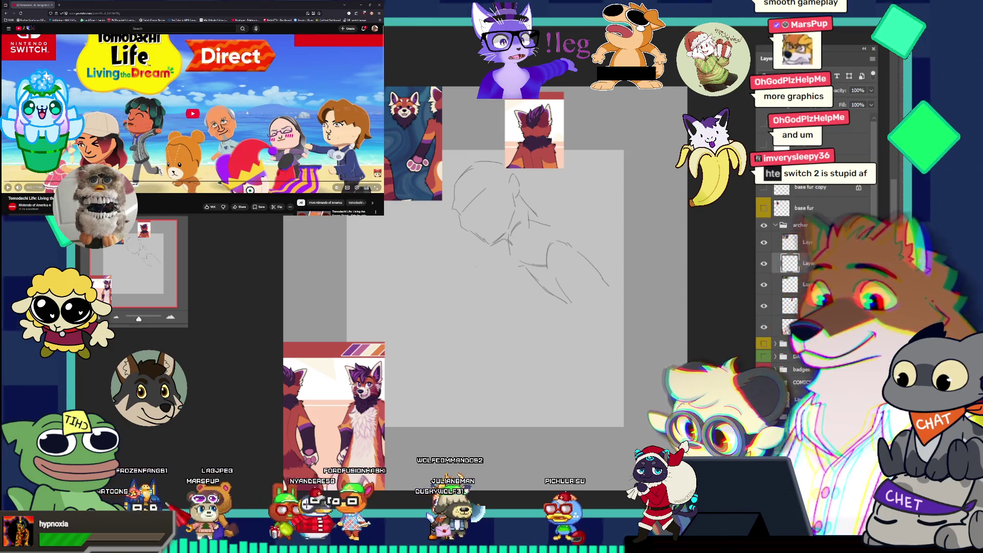
double_click(294, 102)
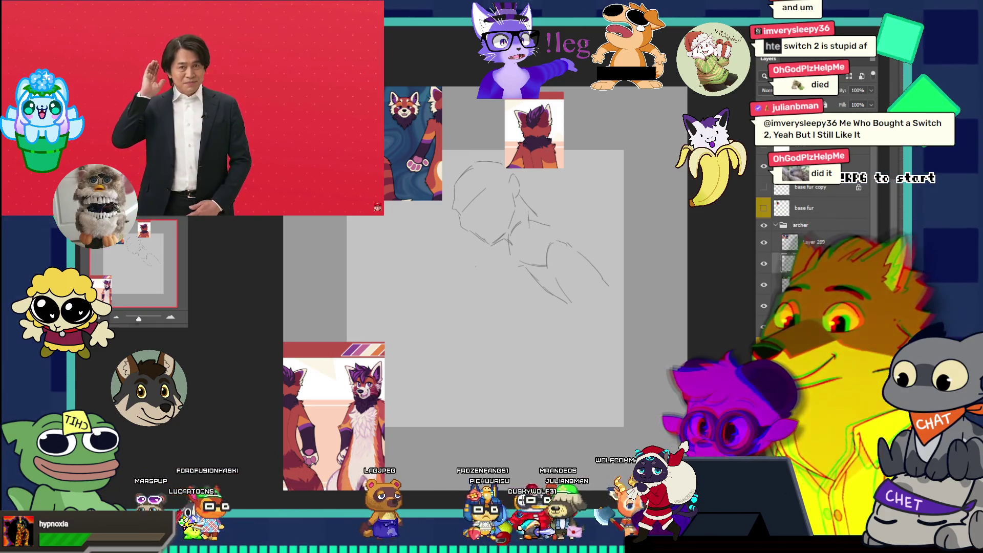
left_click_drag(488, 267, 533, 298)
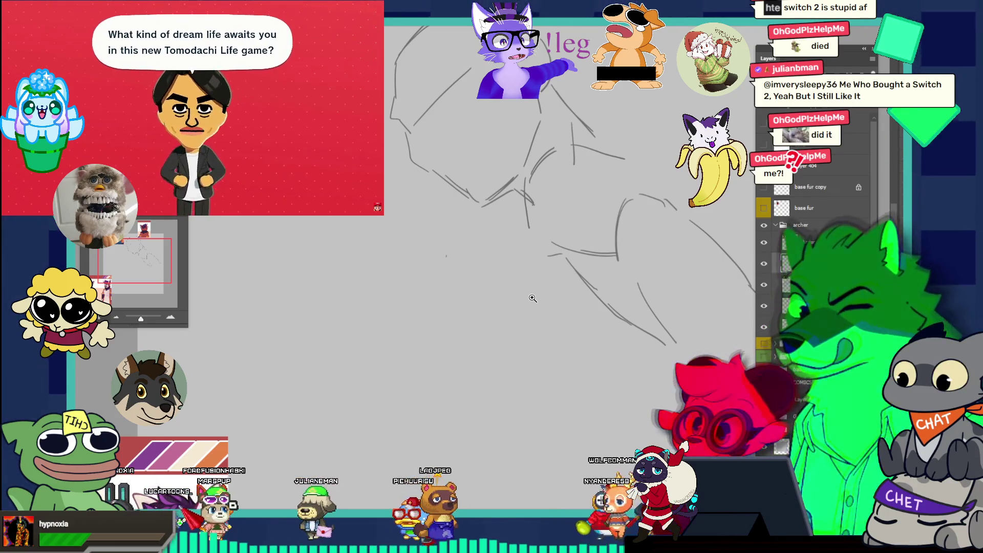
left_click(522, 248, "alt")
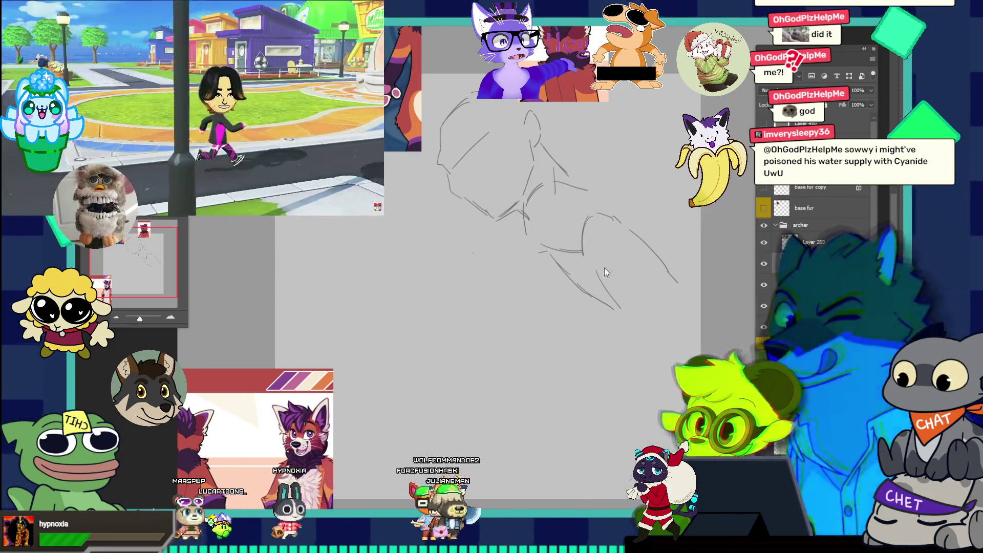
scroll(556, 256, "down", 3)
scroll(589, 251, "up", 3)
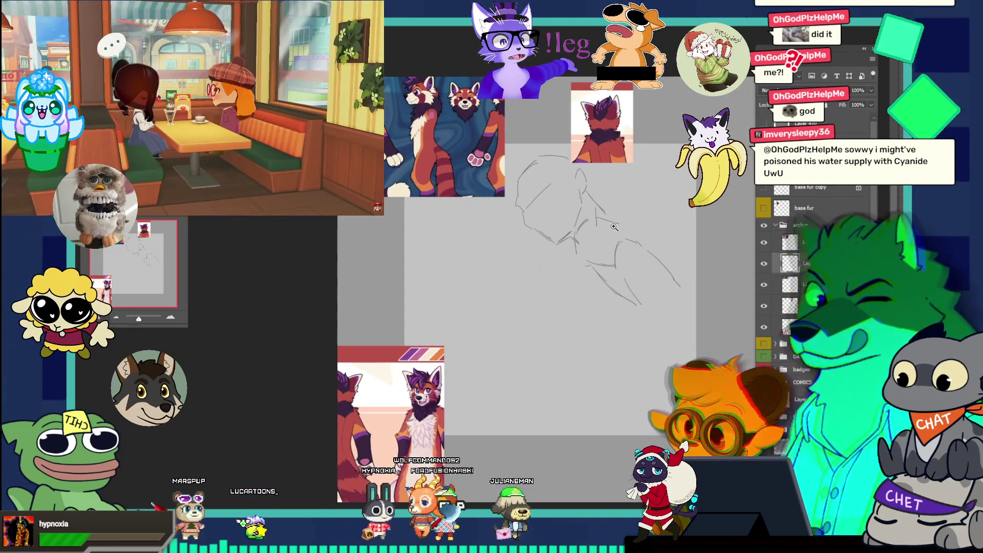
Move the torso-and-arms sketch up-left, scale it up, commit, and zoom in slightly
mouse_move(603, 278)
left_mouse_down()
mouse_move(558, 294)
mouse_move(572, 255)
mouse_move(568, 172)
left_mouse_up()
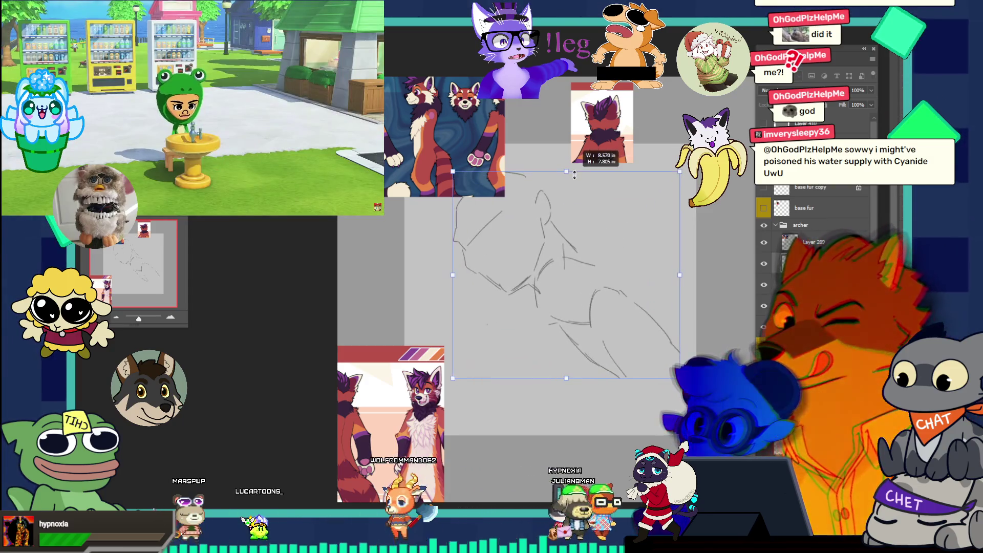
mouse_move(561, 241)
left_mouse_down()
mouse_move(552, 227)
mouse_move(554, 241)
left_mouse_up()
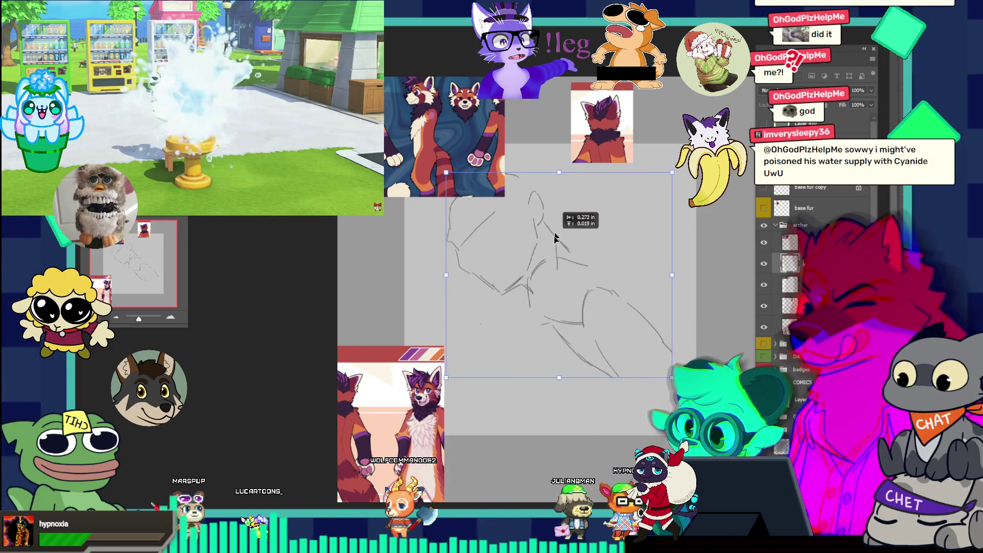
key("Return")
left_click(632, 321)
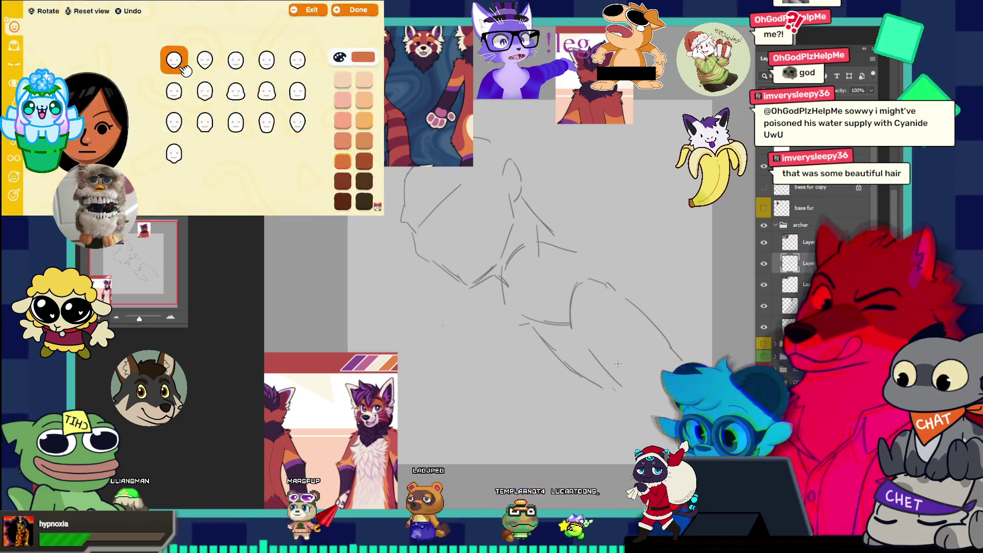
Draw two short strokes on the crossed arms and a curved line for the lower body
left_click_drag(602, 367, 611, 405)
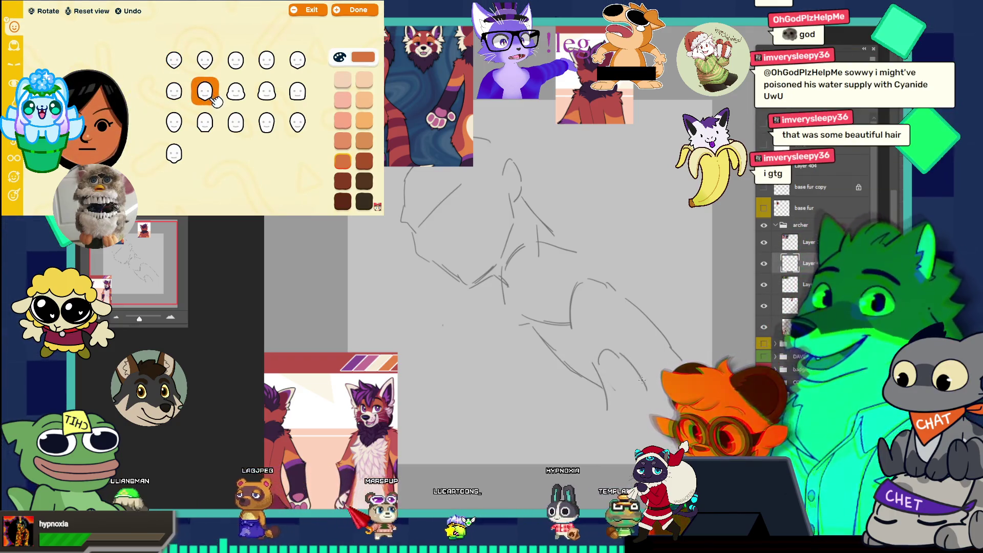
left_click_drag(617, 358, 646, 395)
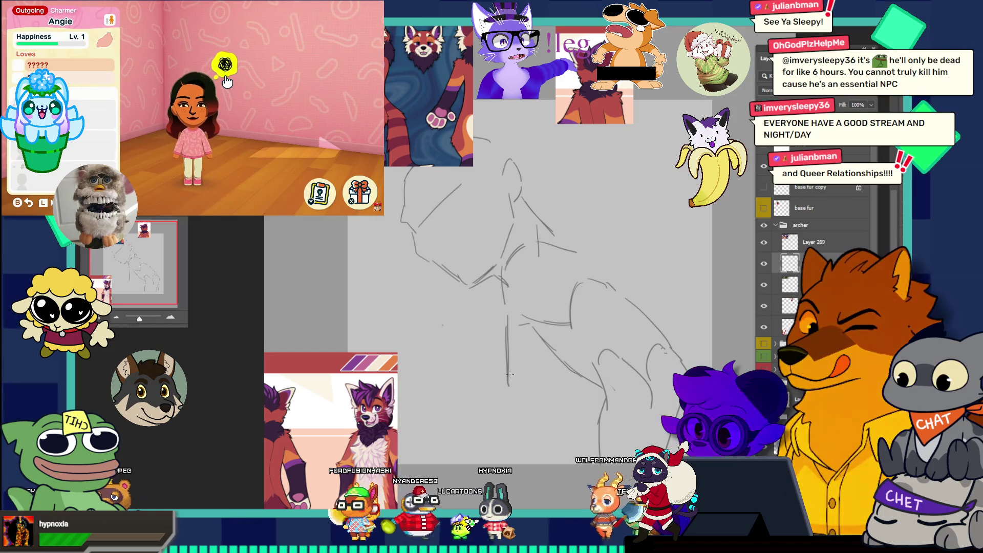
left_click_drag(510, 381, 542, 430)
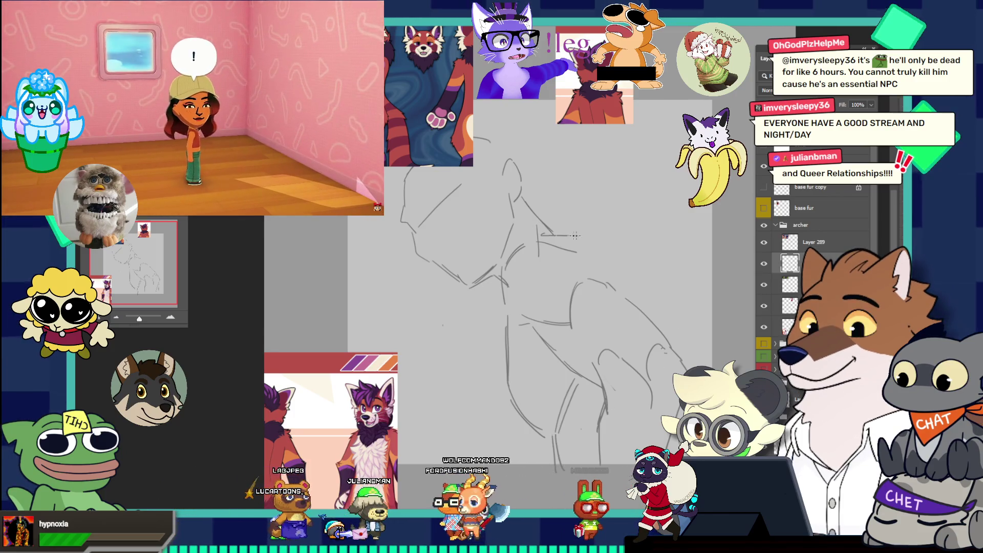
Add short pencil strokes to the arm sketch, shortening one with undo, then exit YouTube full screen
mouse_move(535, 241)
left_mouse_down()
mouse_move(591, 229)
mouse_move(578, 233)
mouse_move(601, 238)
left_mouse_up()
key("ctrl+z")
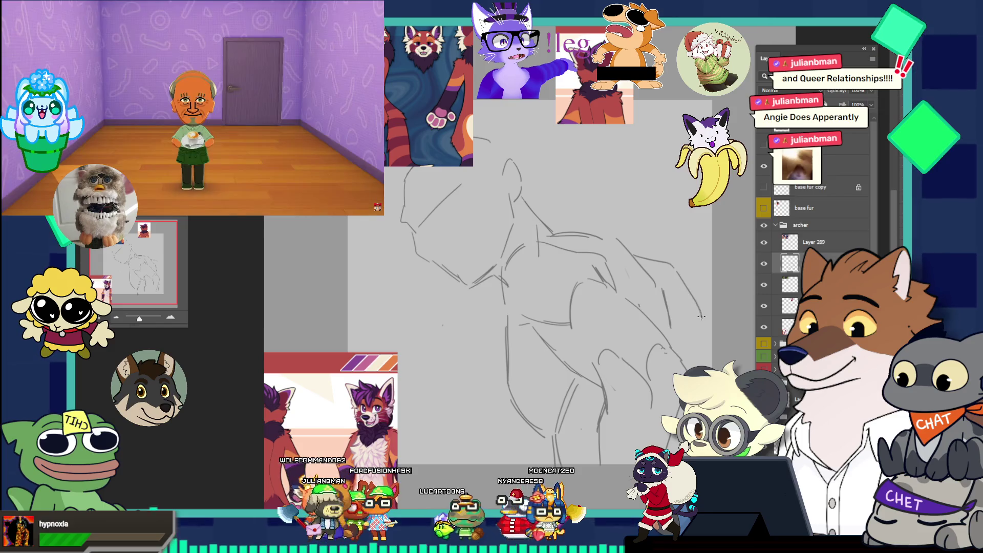
mouse_move(635, 255)
left_mouse_down()
mouse_move(675, 264)
mouse_move(702, 302)
left_mouse_up()
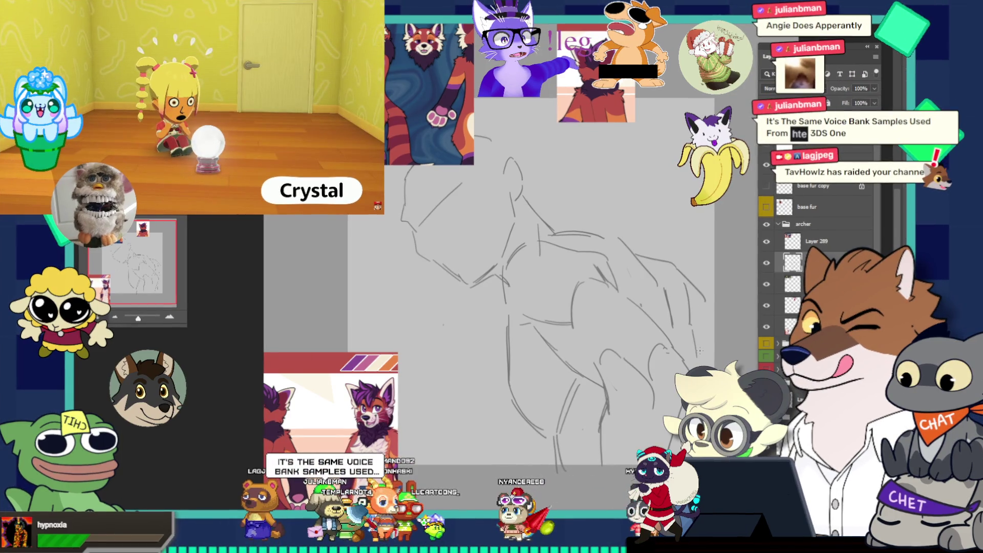
key("Escape")
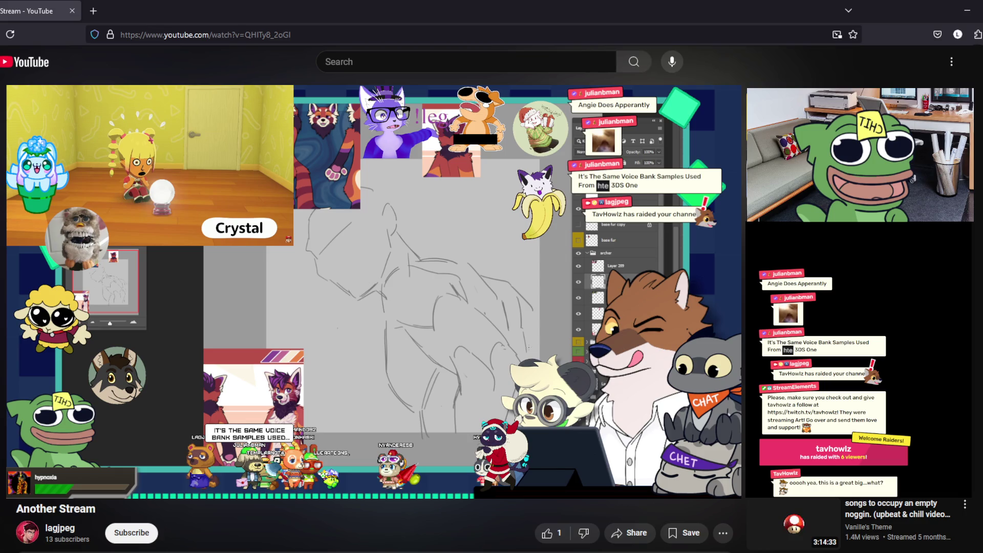
Put the YouTube stream video back into full screen with the F key
key("f")
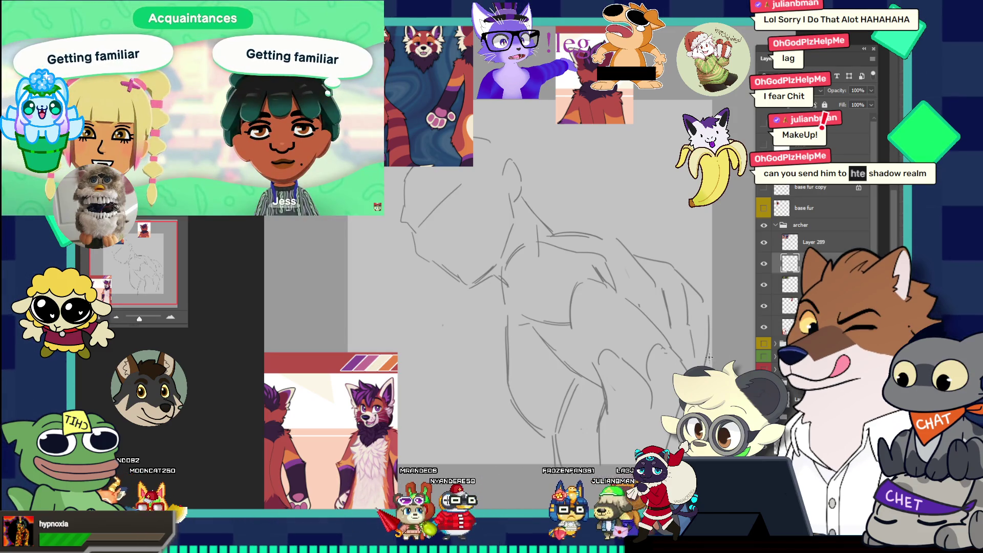
Scroll the red-panda canvas out so the whole arm sketch and shirt references fit
scroll(551, 285, "down", 3)
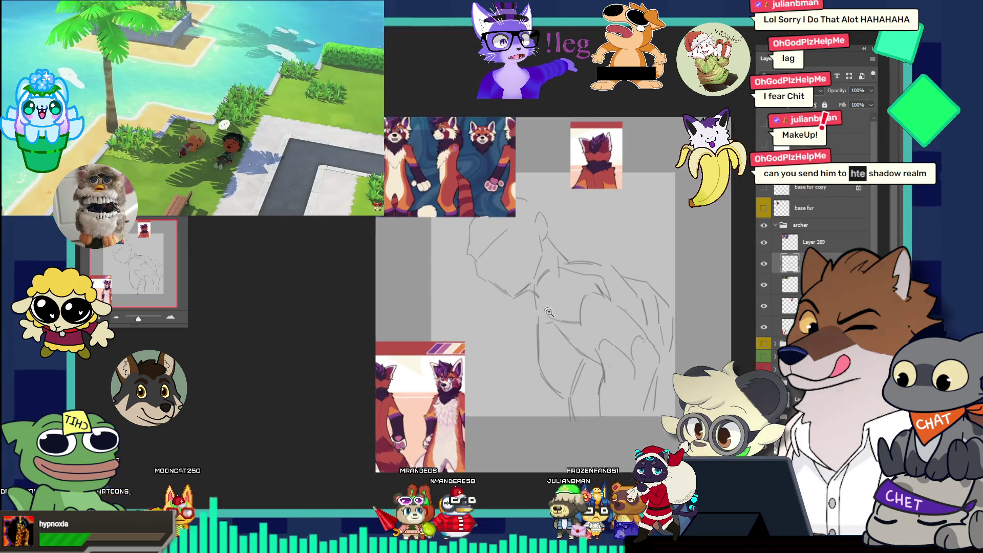
Shift the arm sketch slightly left, zoom out, and switch to the wolf sketch document
mouse_move(590, 299)
left_mouse_down()
mouse_move(567, 300)
mouse_move(581, 273)
left_mouse_up()
mouse_move(590, 322)
left_mouse_down()
mouse_move(573, 310)
mouse_move(604, 351)
mouse_move(625, 332)
left_mouse_up()
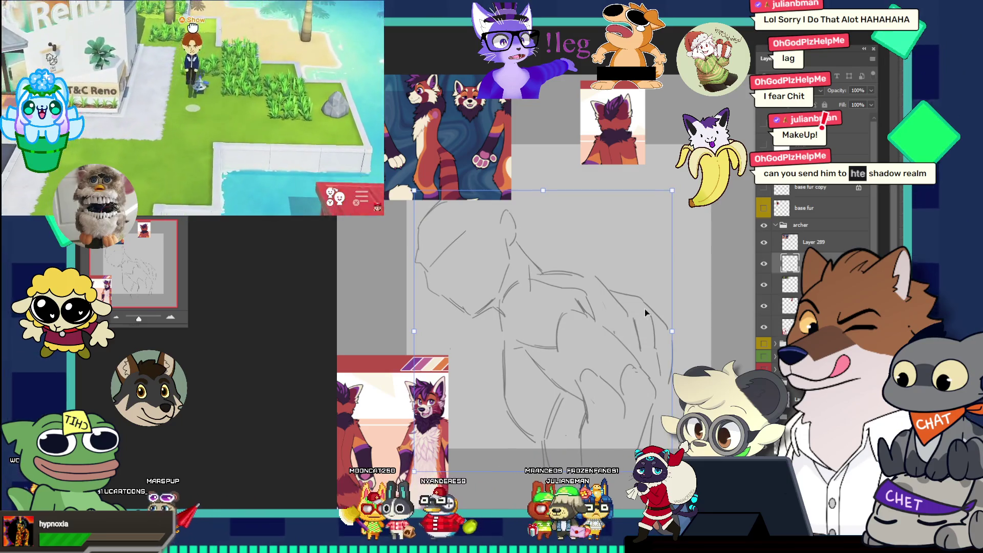
key("z")
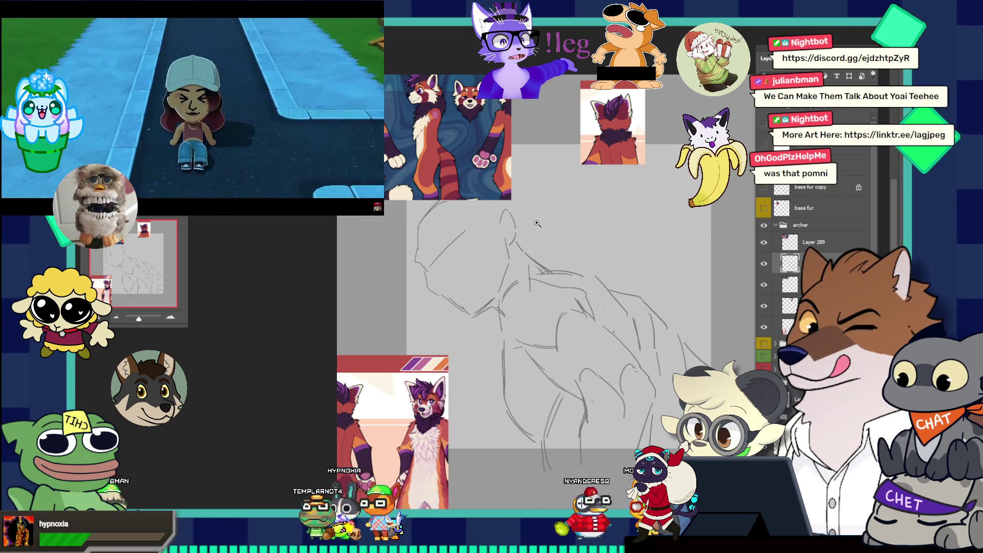
key("ctrl+minus")
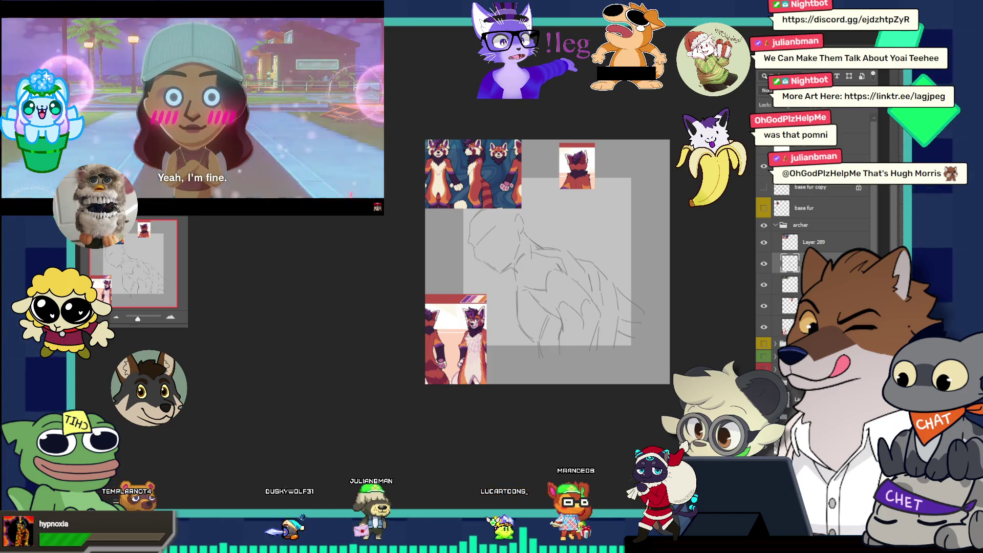
key("ctrl+Tab")
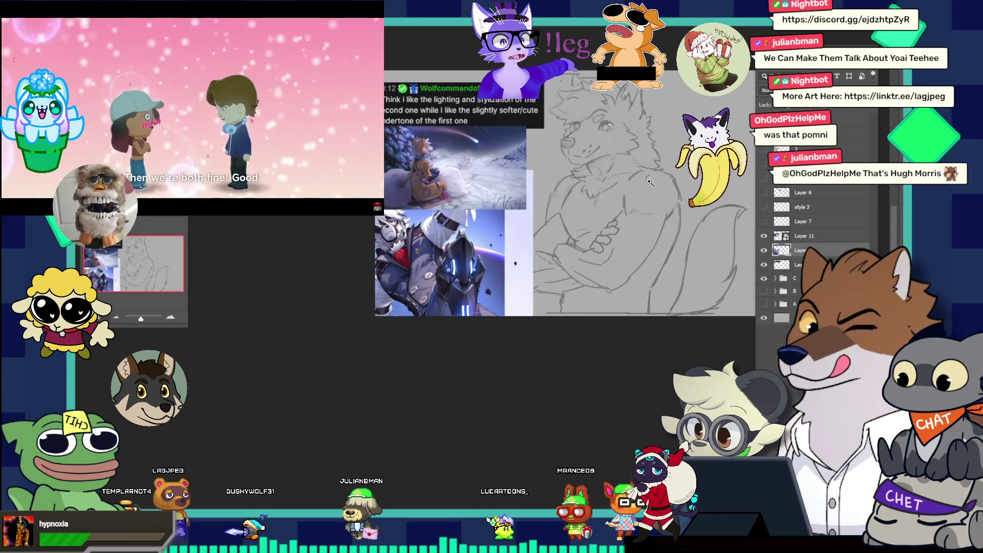
Zoom in on the wolf's head area and hide the character reference and Layer 11 images
left_click_drag(650, 182, 683, 193)
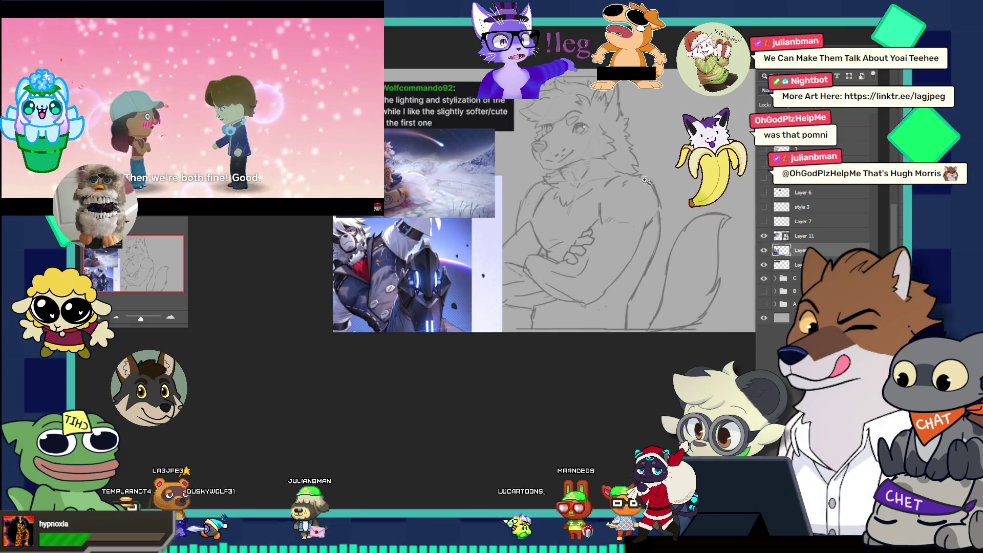
left_click(512, 130)
left_click(512, 130, "alt")
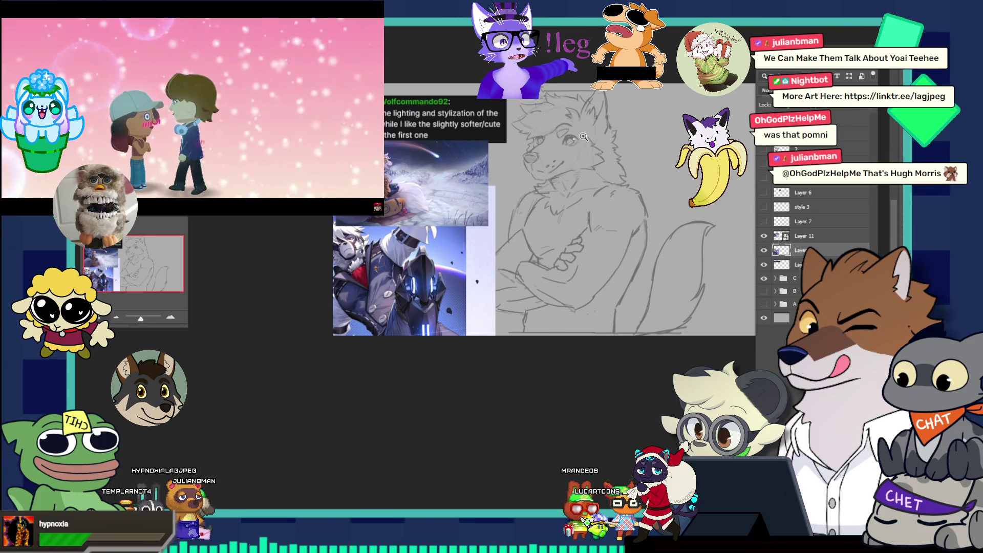
left_click(641, 130)
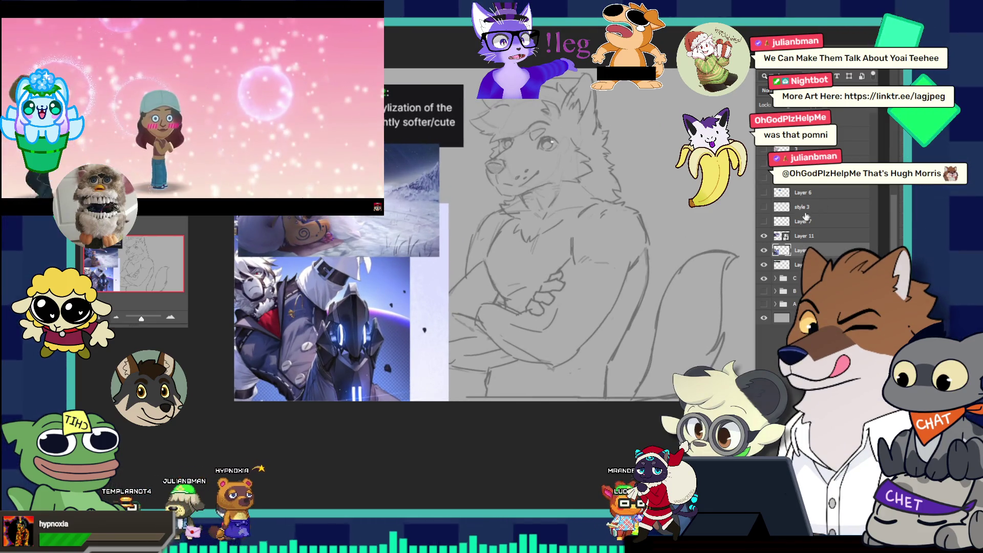
left_click(763, 250)
left_click(764, 235)
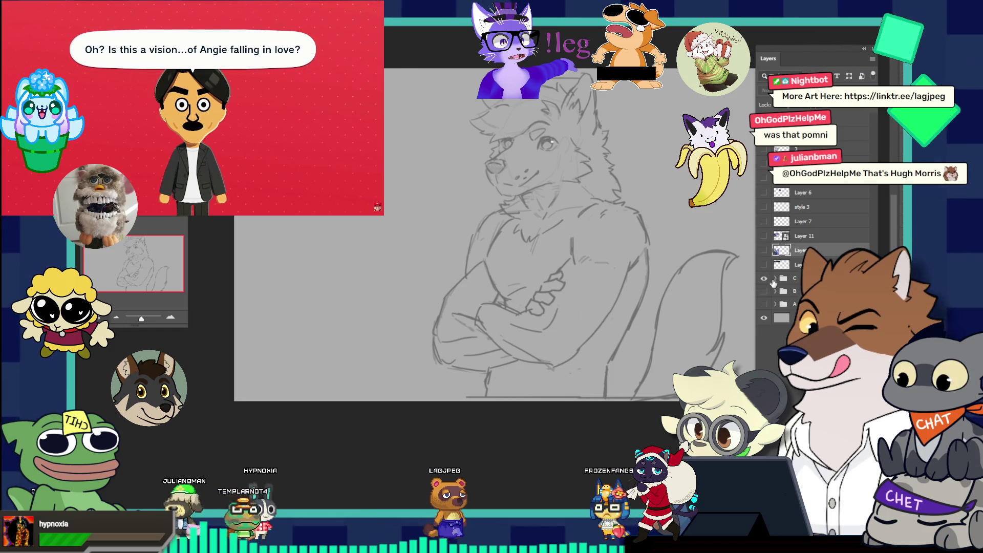
Give group C a yellow colour label and expand it to check its layers
right_click(792, 279)
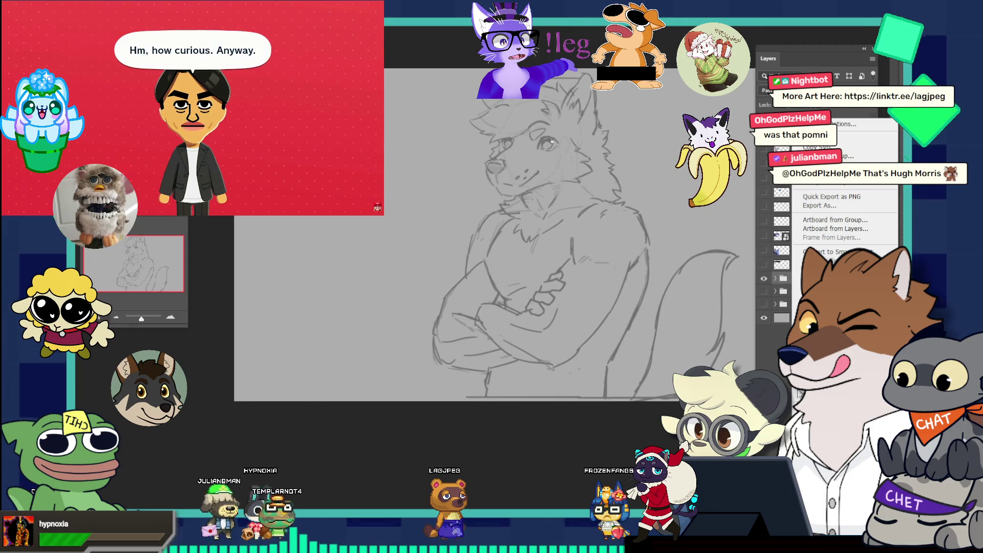
left_click(819, 435)
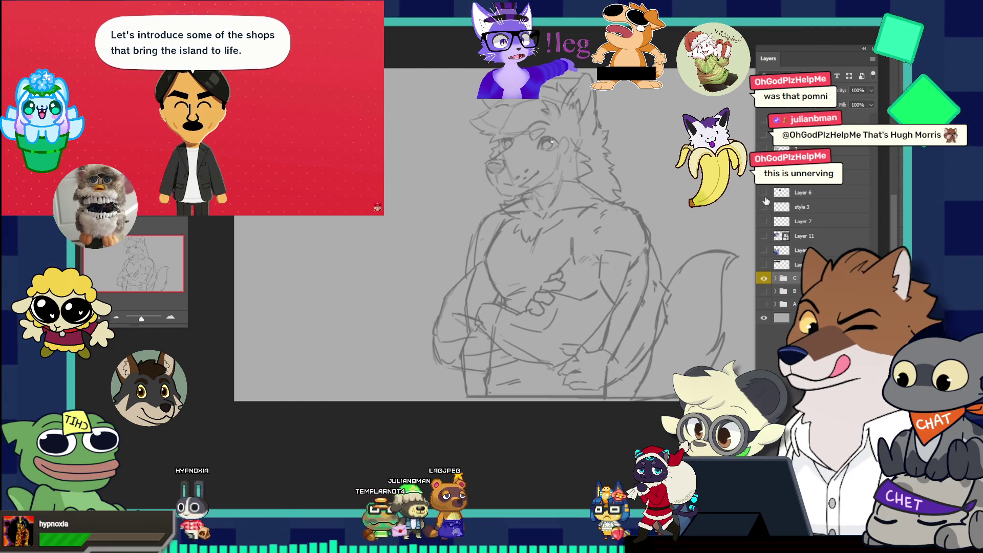
left_click(775, 278)
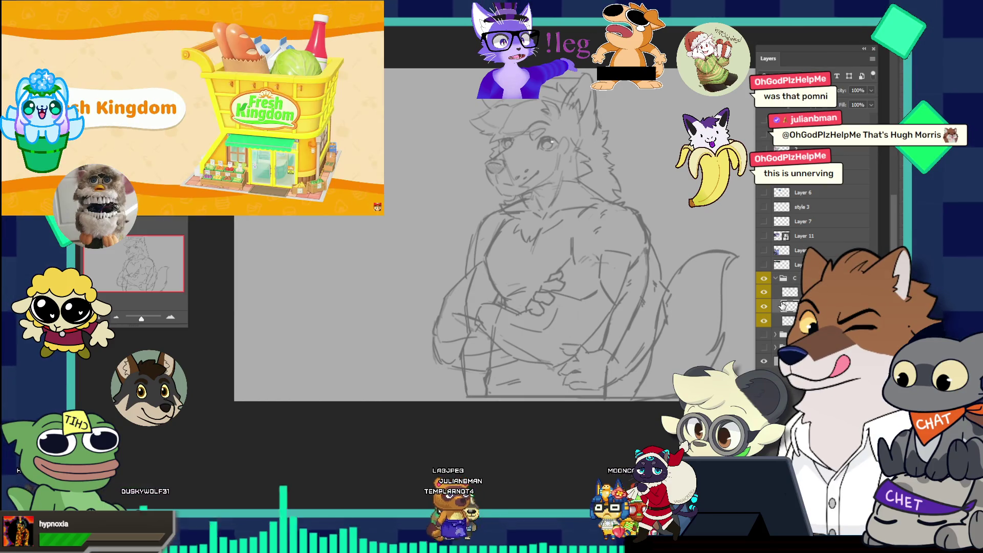
left_click(763, 305)
left_click(763, 306)
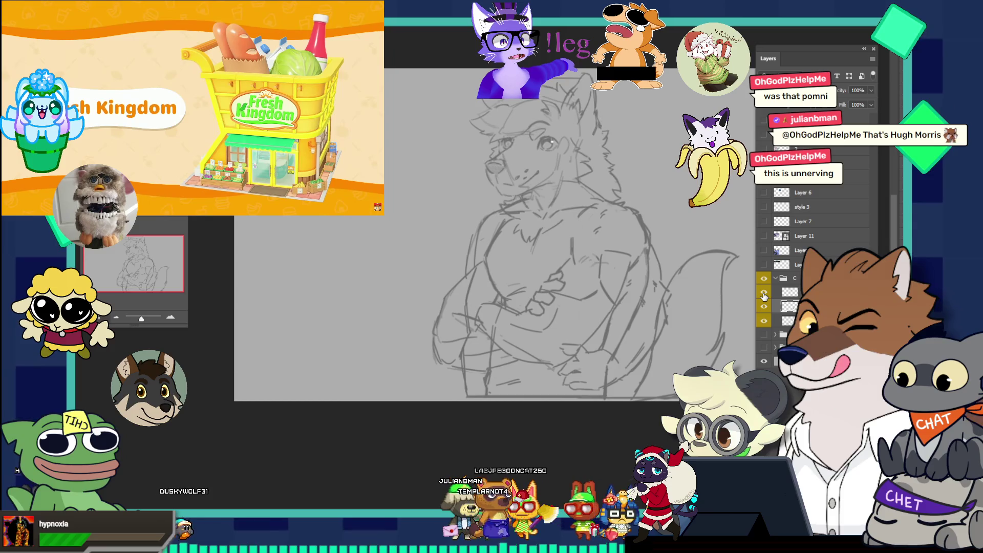
Duplicate the style 1 layer and move the copy out of group C
key("ctrl+j")
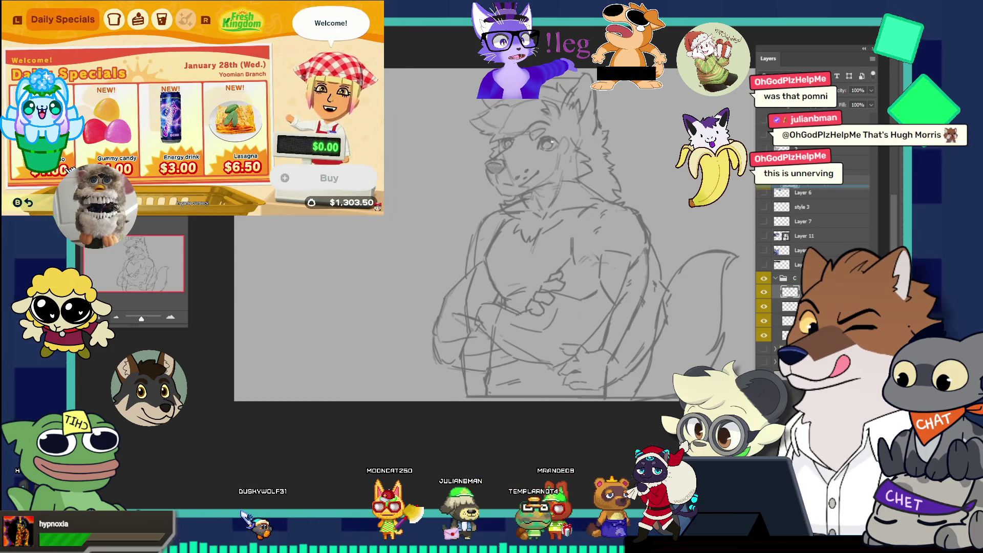
left_click_drag(799, 292, 783, 194)
left_click(776, 293)
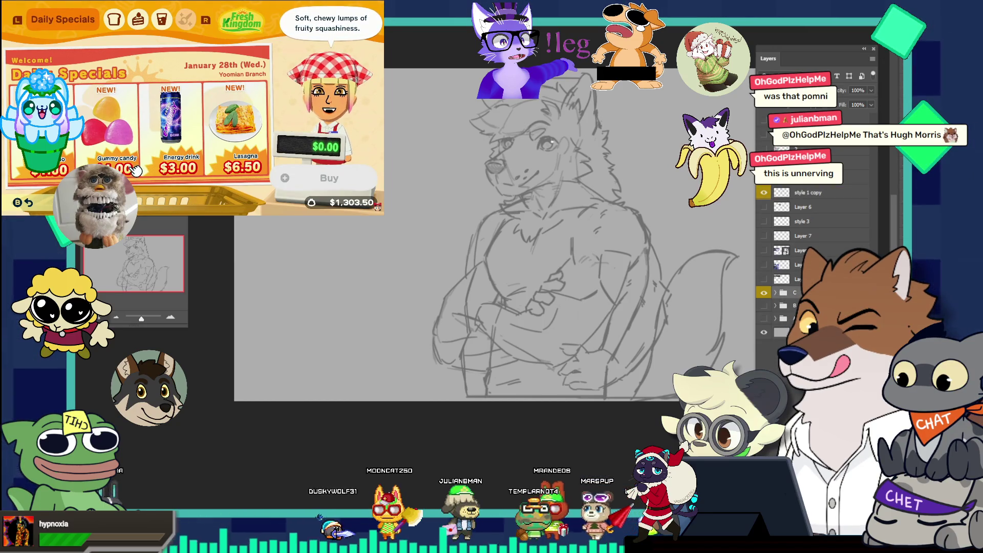
Duplicate group C as a new group named 'IDL' and delete the stray style 1 copy layer
key("ctrl+j")
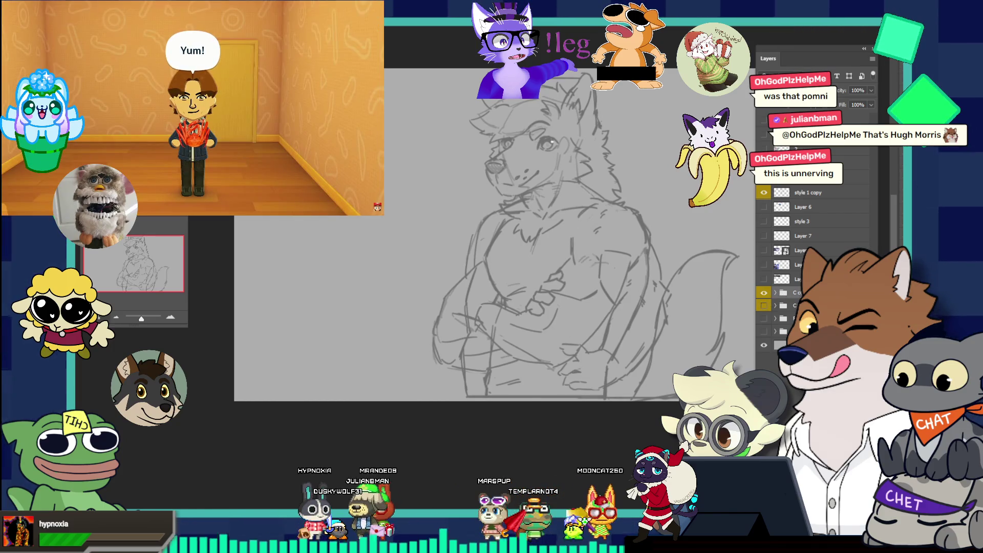
double_click(797, 291)
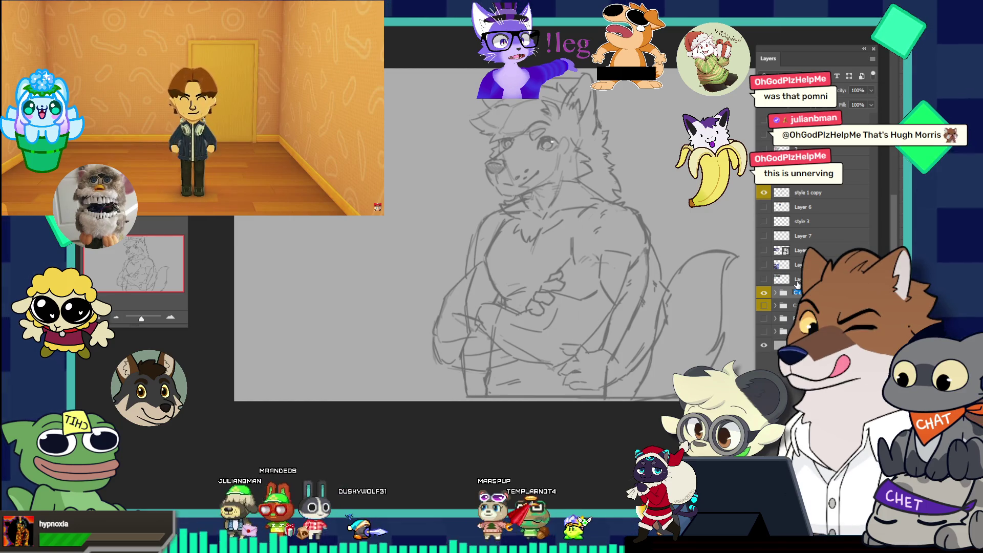
type("IDL")
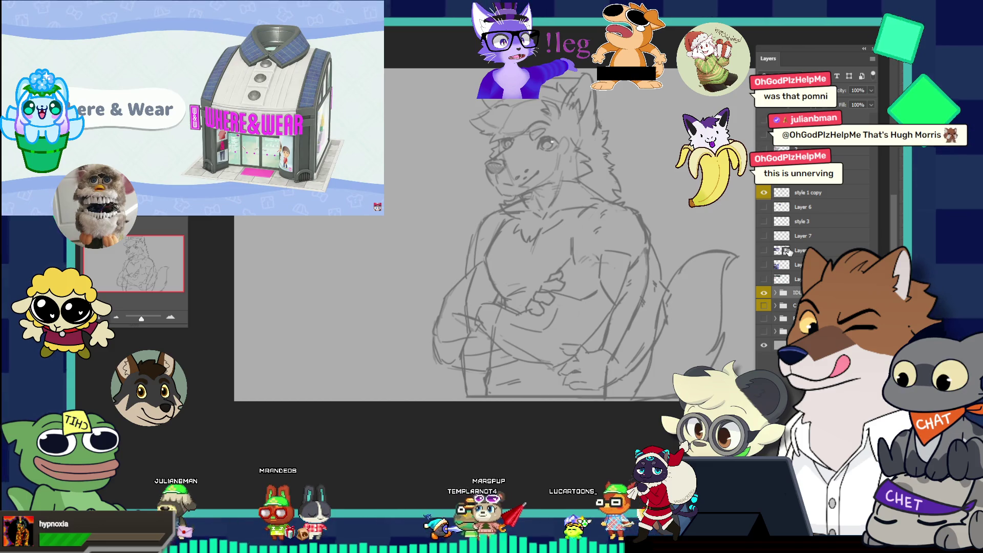
left_click(801, 196)
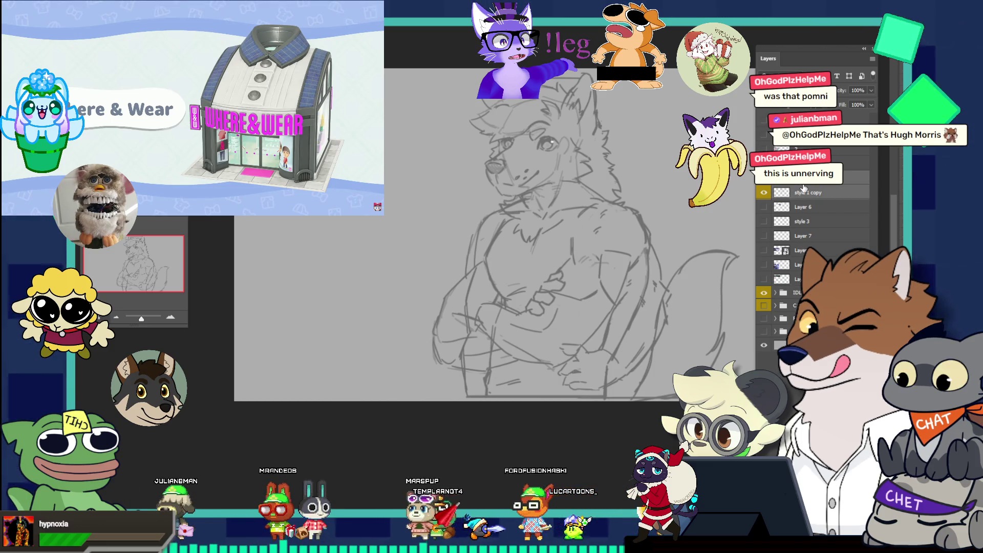
key("Delete")
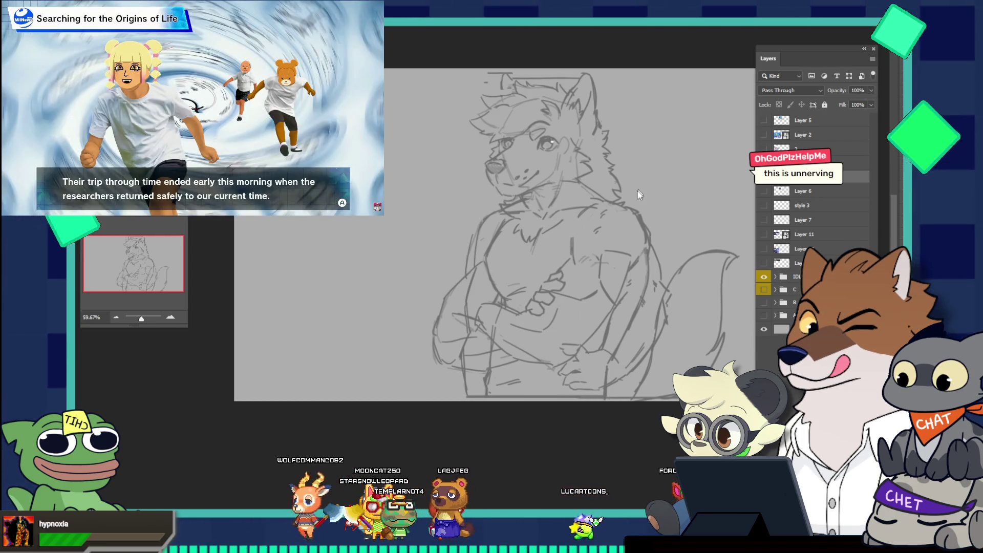
scroll(671, 200, "down", 2)
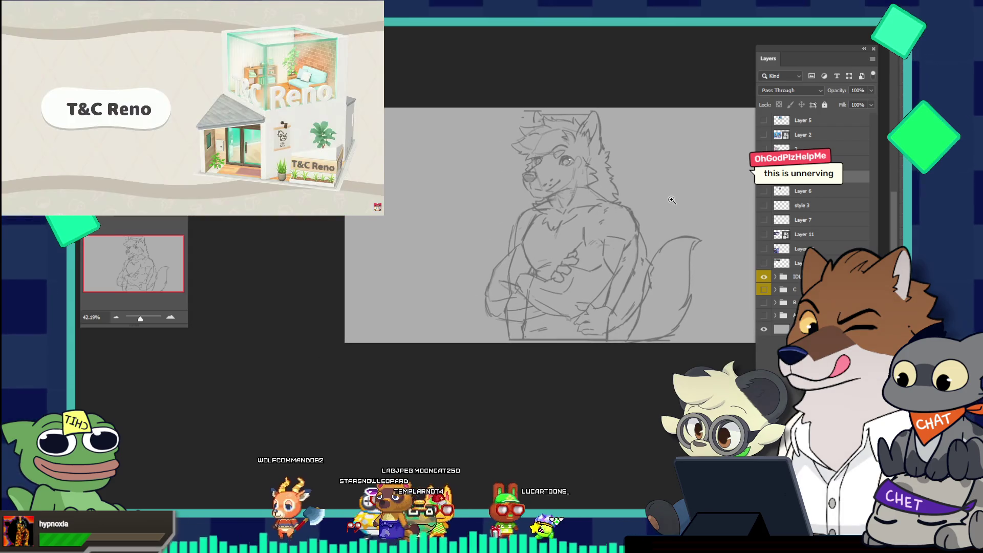
left_click_drag(672, 201, 713, 236)
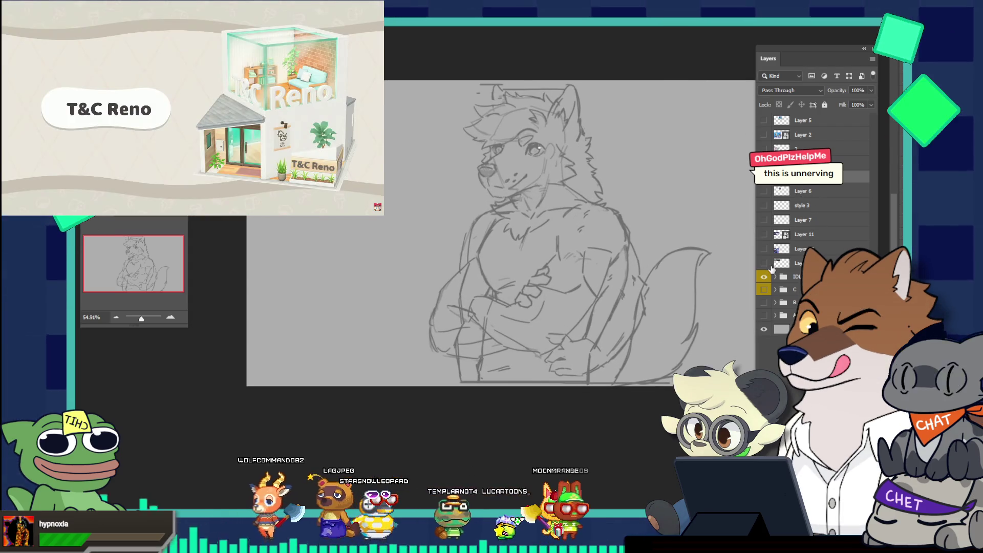
left_click(764, 277)
mouse_move(662, 225)
left_mouse_down()
mouse_move(586, 203)
mouse_move(658, 175)
left_mouse_up()
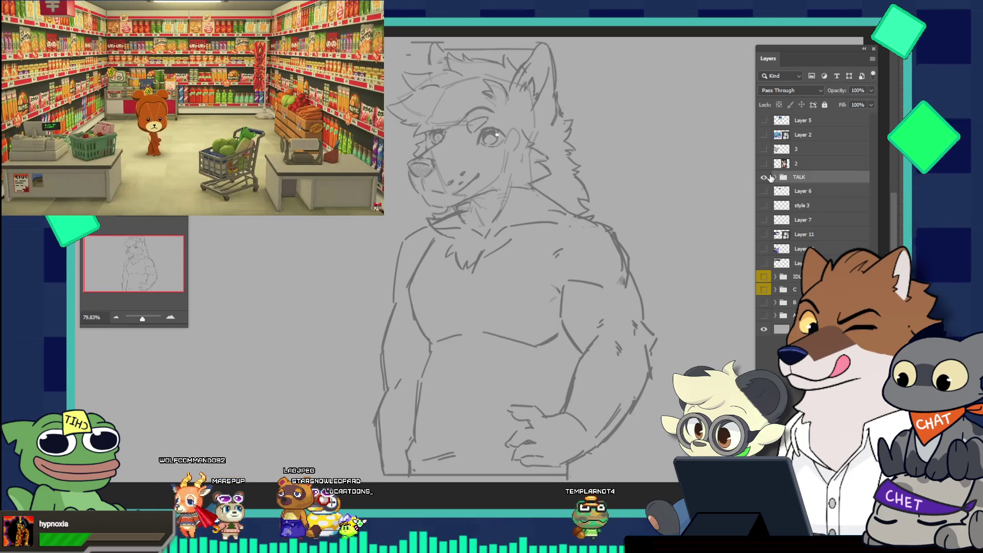
left_click(764, 276)
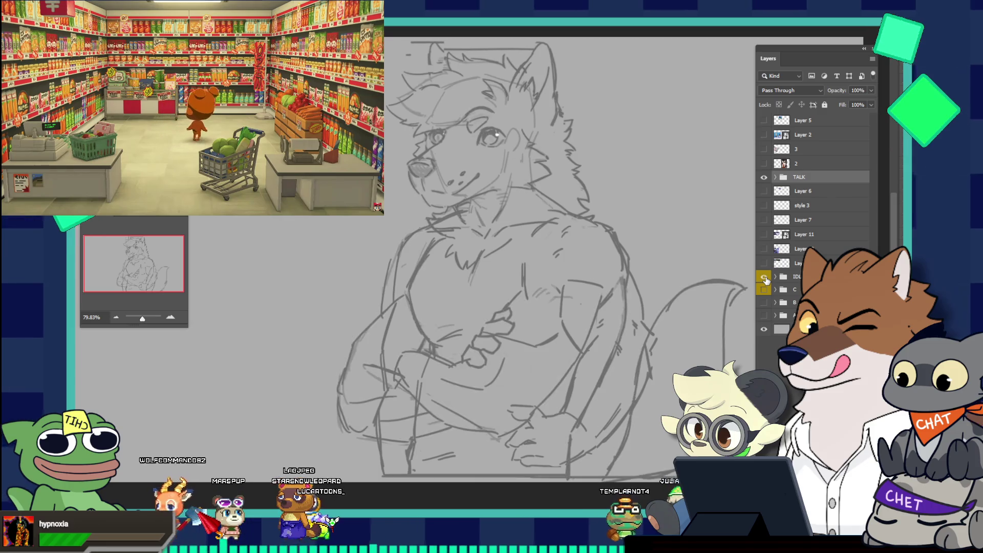
left_click(765, 278)
left_click(765, 279)
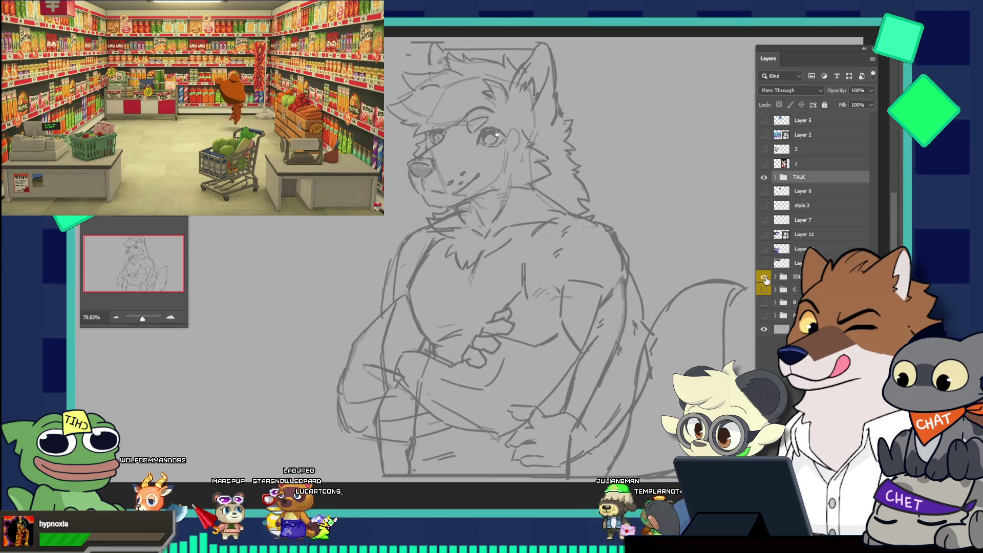
left_click(765, 279)
left_click(765, 278)
left_click(765, 279)
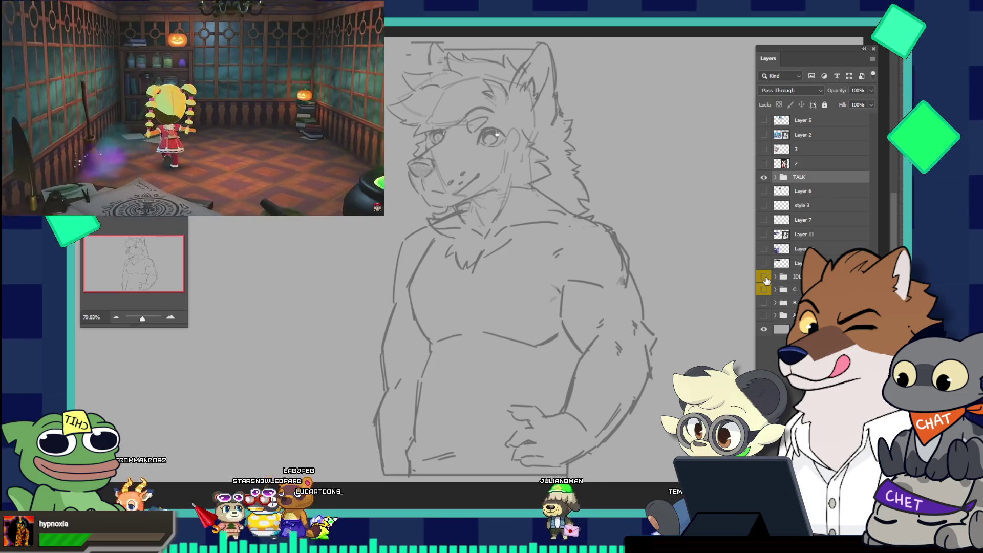
left_click(764, 278)
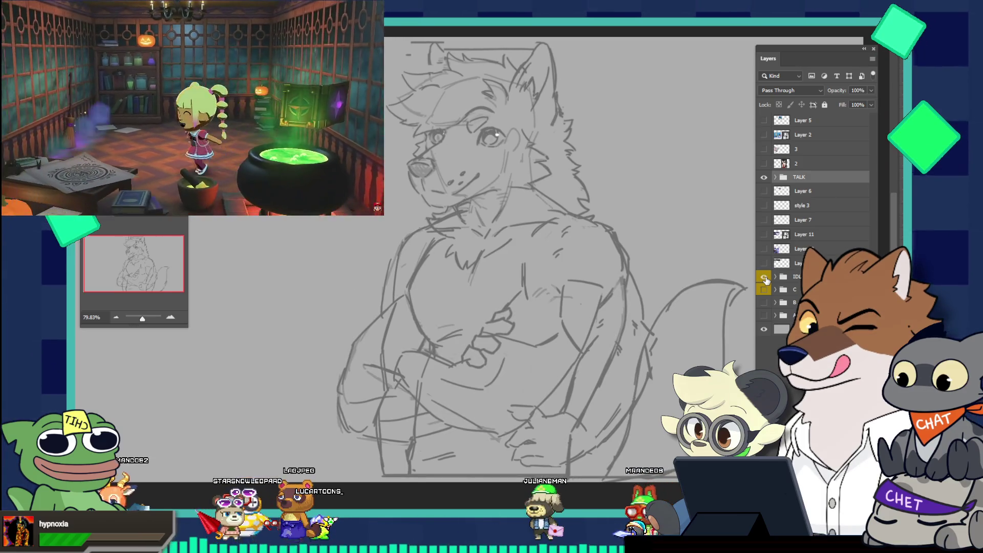
left_click(765, 278)
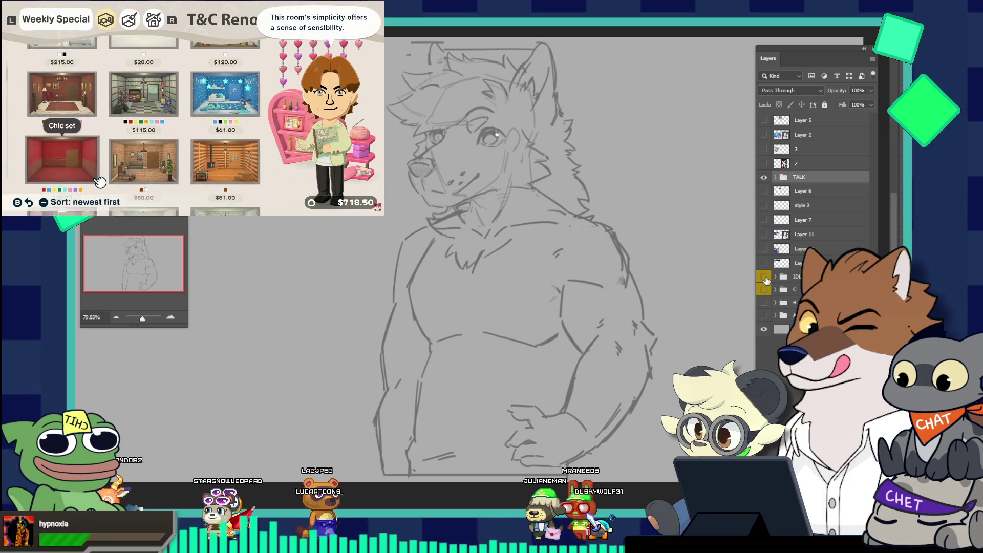
left_click(765, 279)
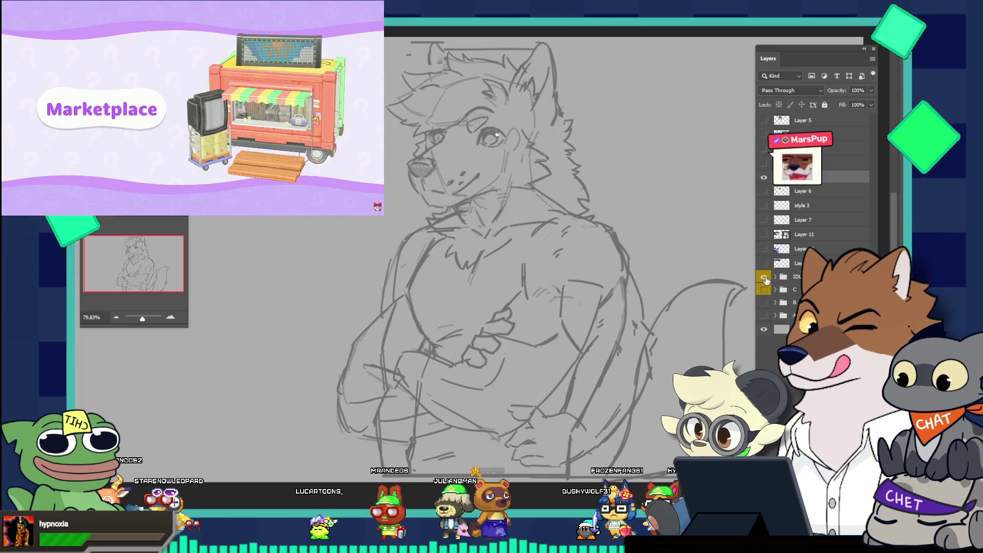
left_click(764, 278)
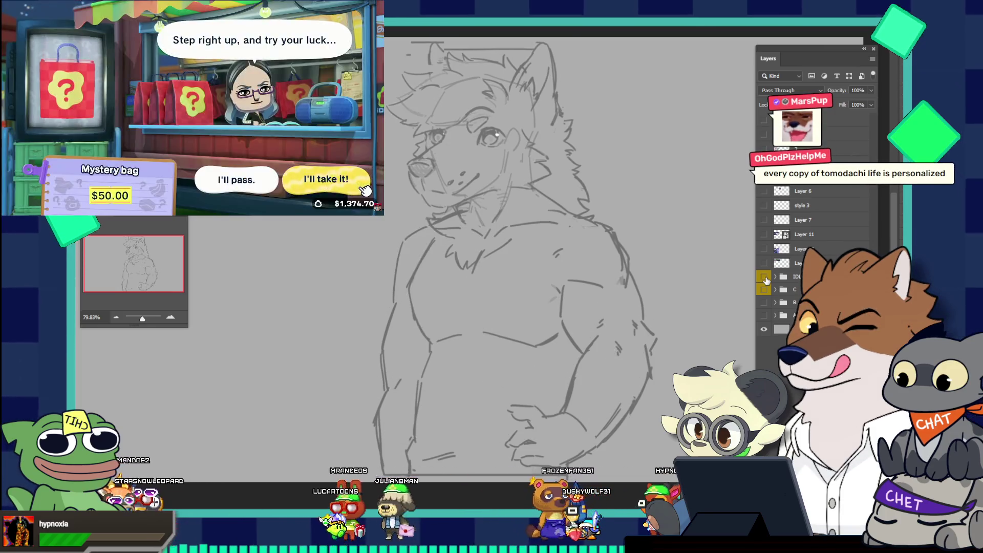
scroll(559, 111, "down", 3)
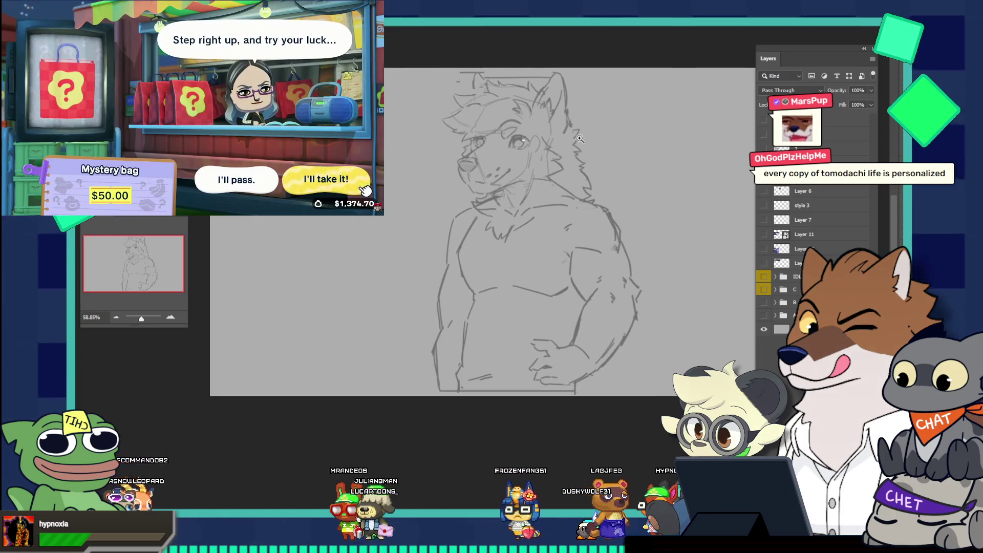
scroll(543, 275, "up", 3)
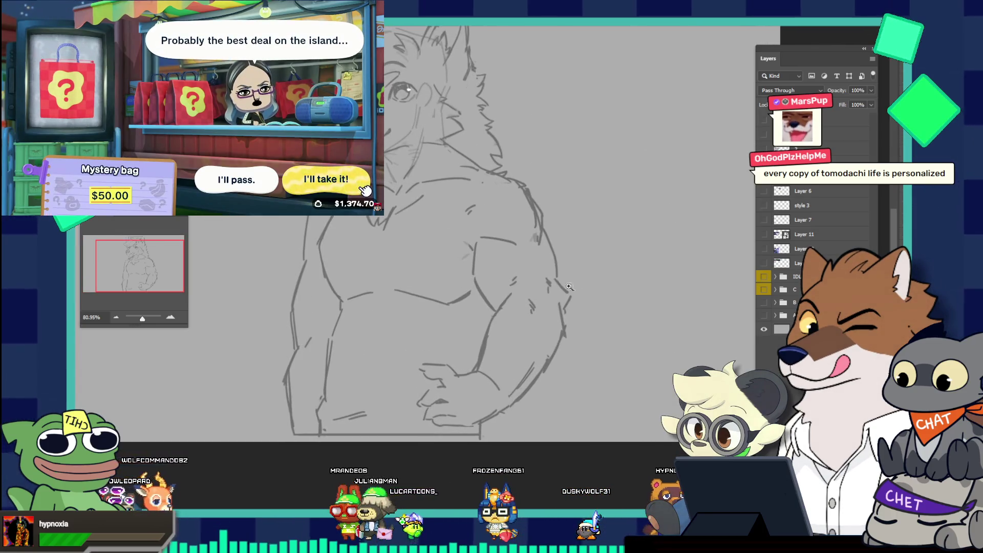
scroll(543, 275, "down", 2)
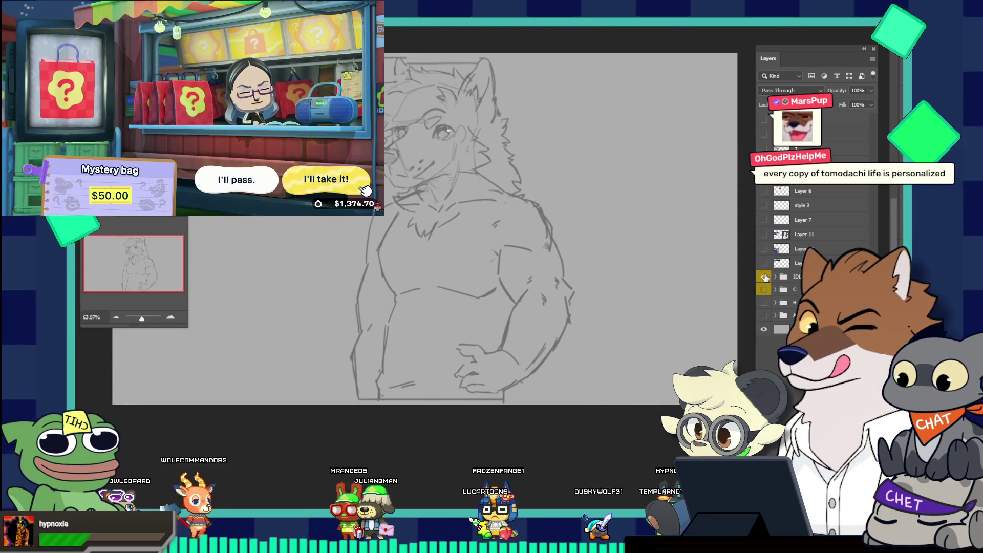
left_click(764, 276)
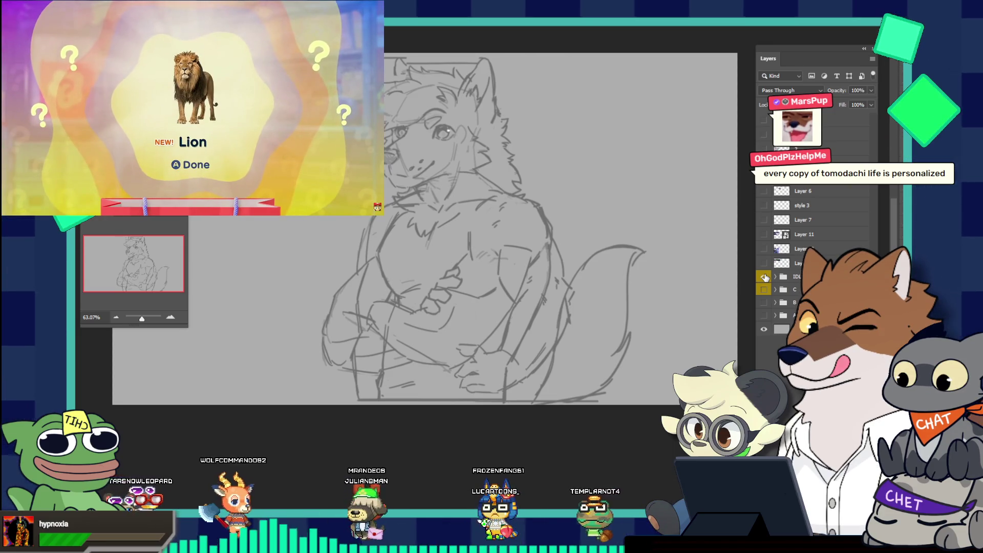
left_click(764, 276)
scroll(546, 334, "up", 3)
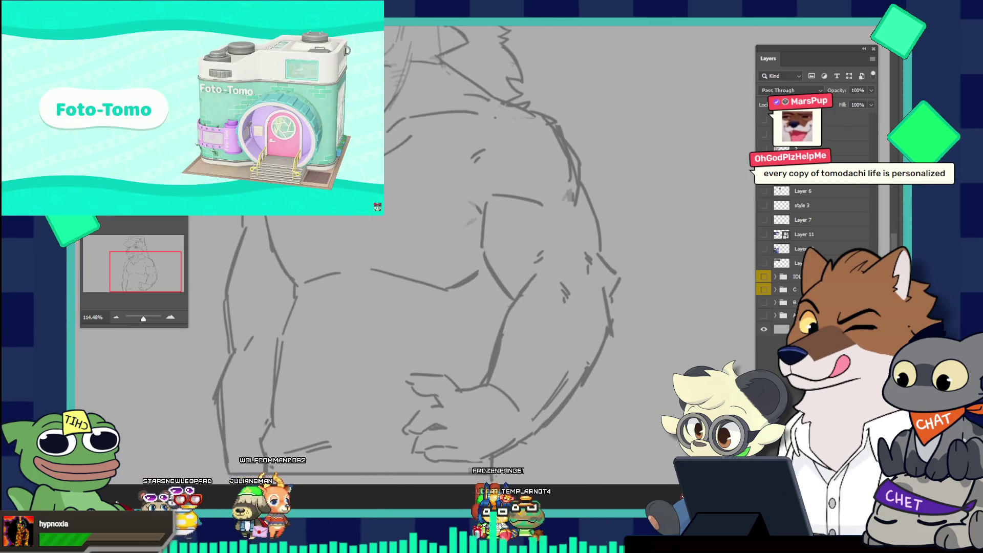
Duplicate Layer 1 into a Layer 1 copy, enlarge the brush, and zoom the view
left_click(502, 310, "ctrl")
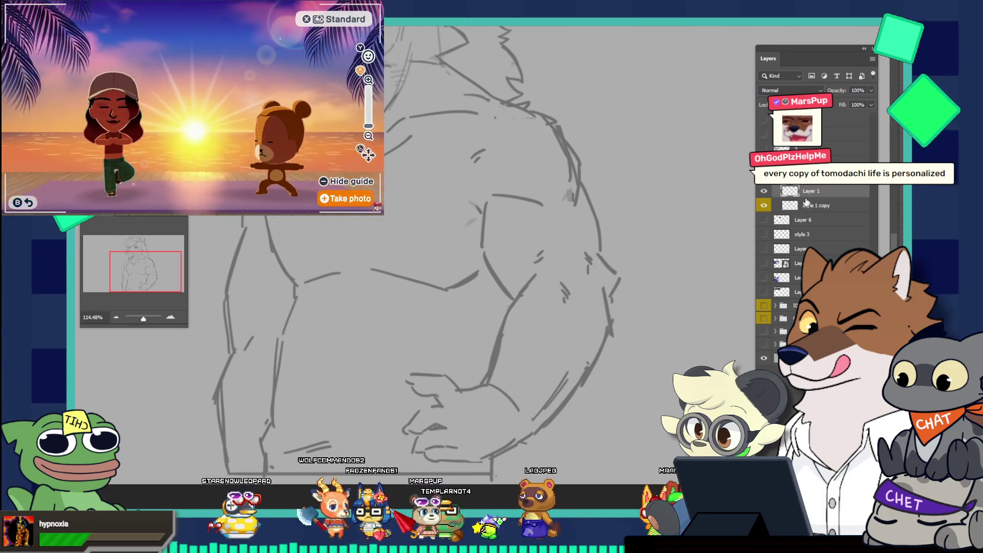
key("ctrl+j")
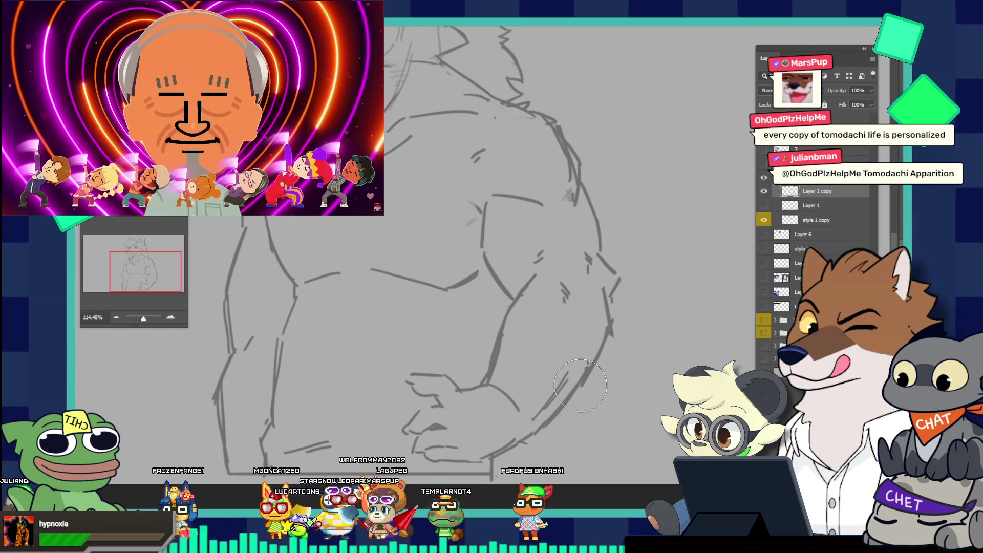
key("bracketright")
key("bracketright")
key("bracketright")
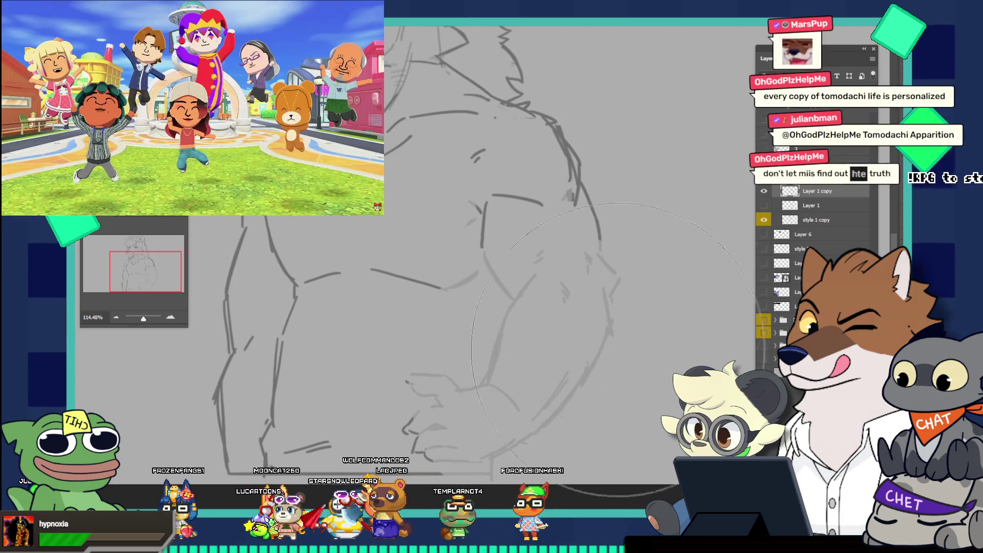
key("z")
scroll(573, 379, "down", 4)
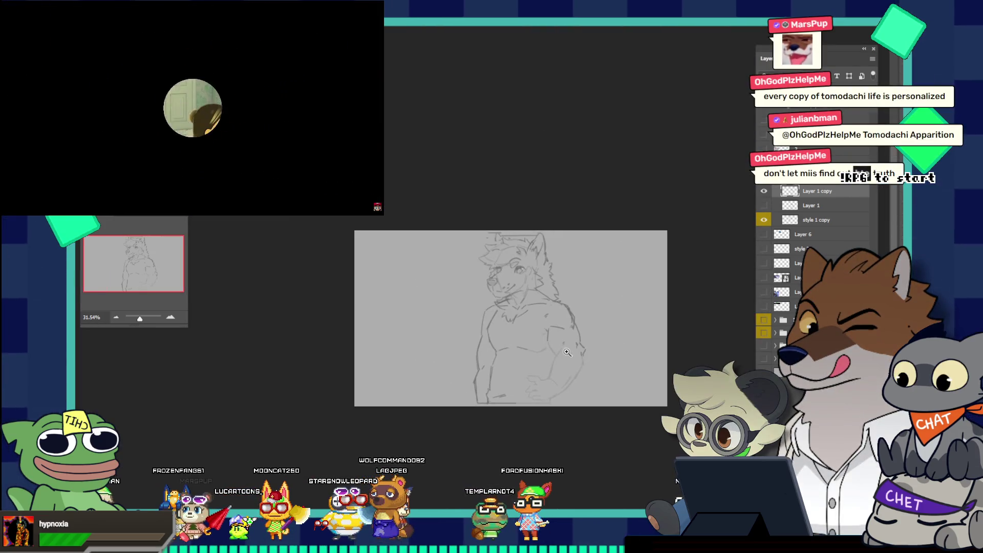
scroll(624, 292, "up", 1)
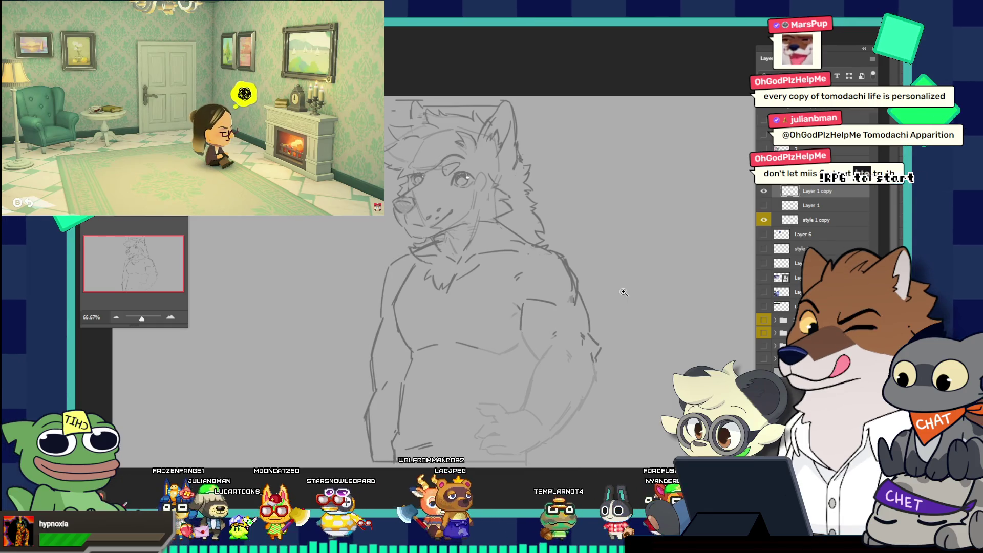
scroll(556, 338, "up", 2)
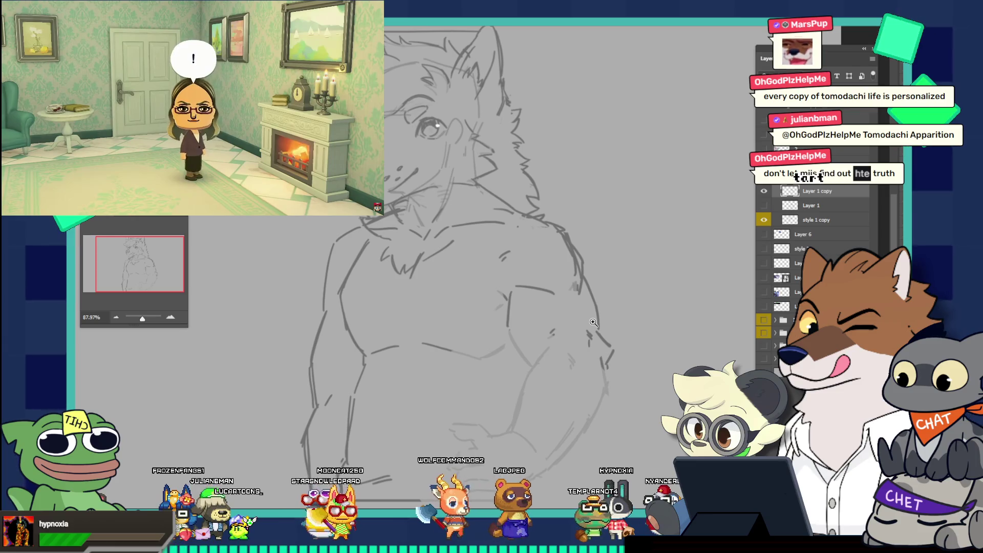
left_click(764, 206)
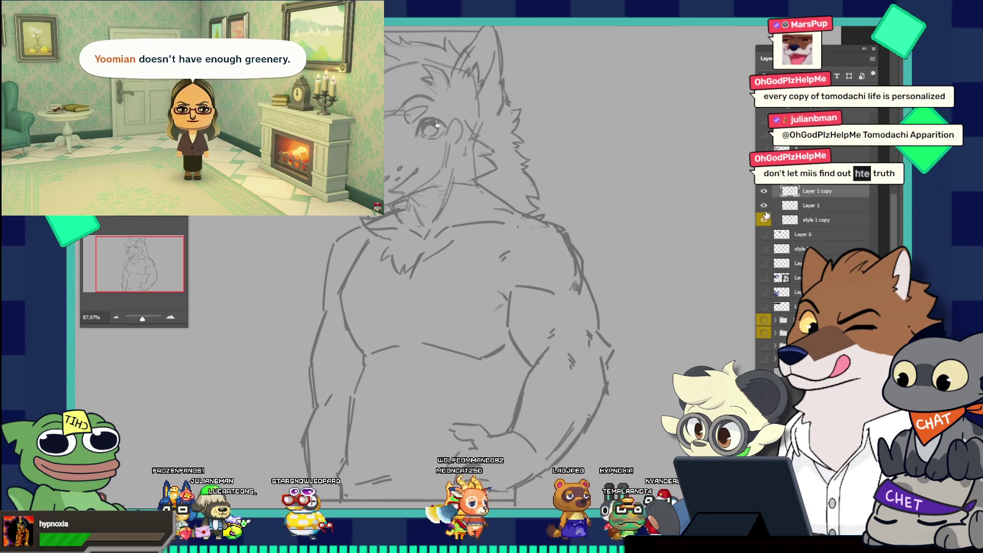
left_click(765, 207)
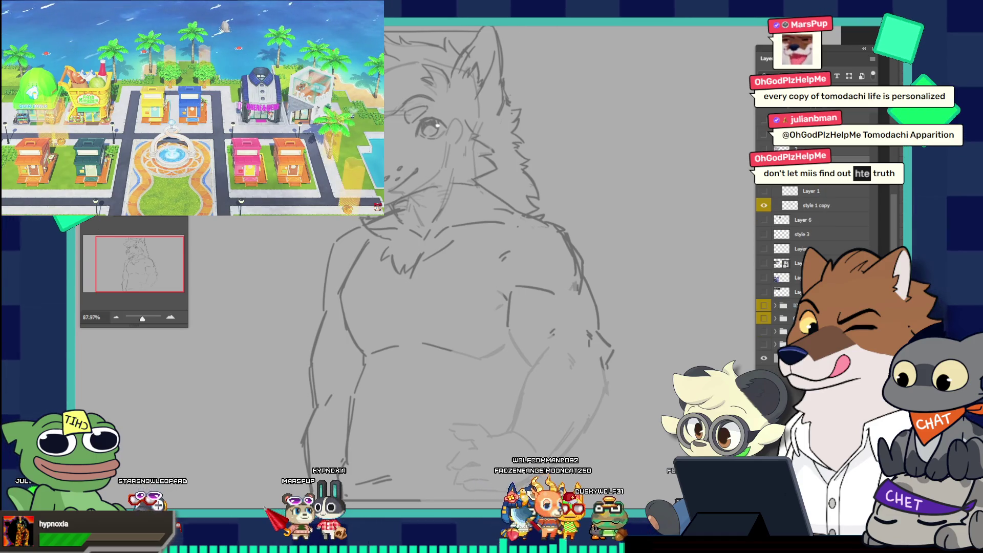
Reposition the pink shirt reference to the left of the torso sketch
scroll(814, 256, "down", 1)
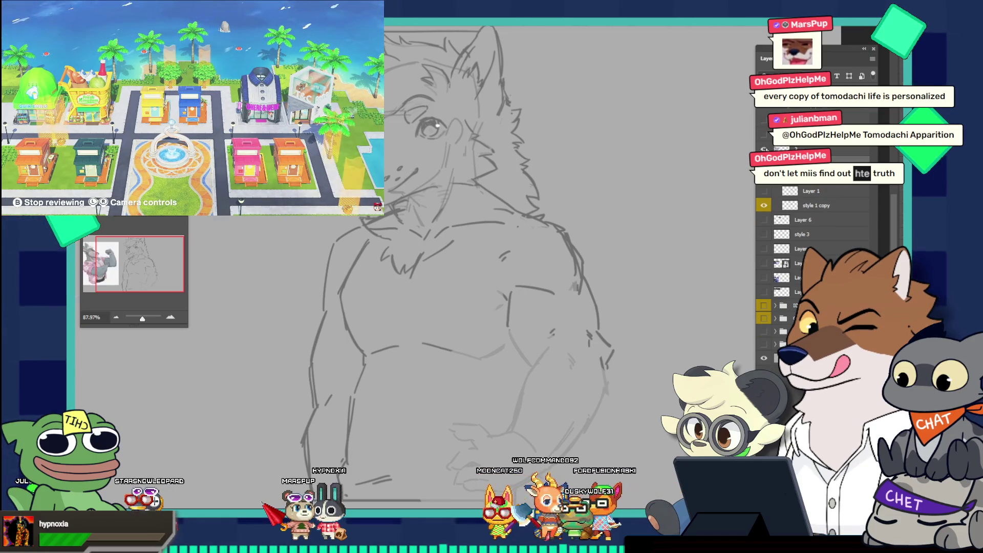
scroll(627, 214, "down", 3)
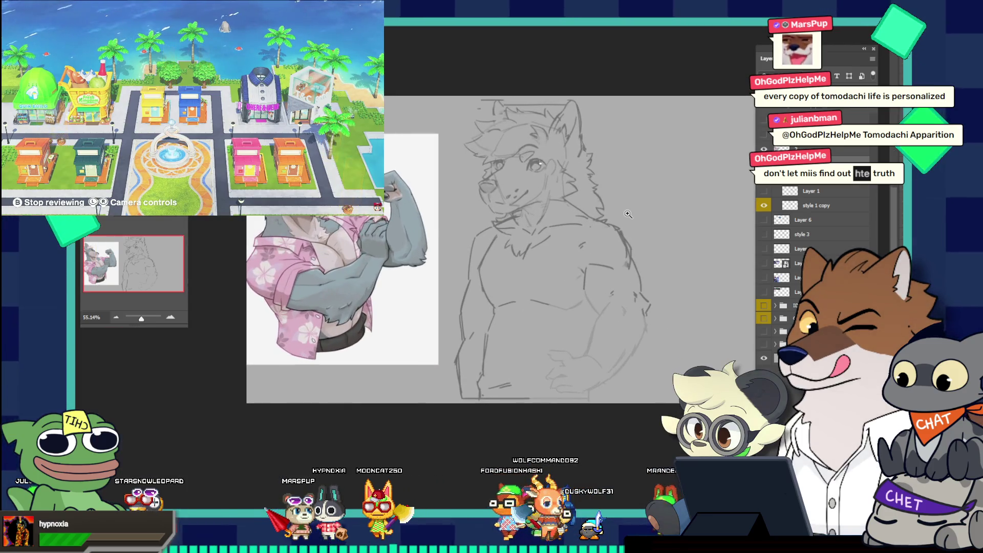
scroll(593, 187, "up", 1)
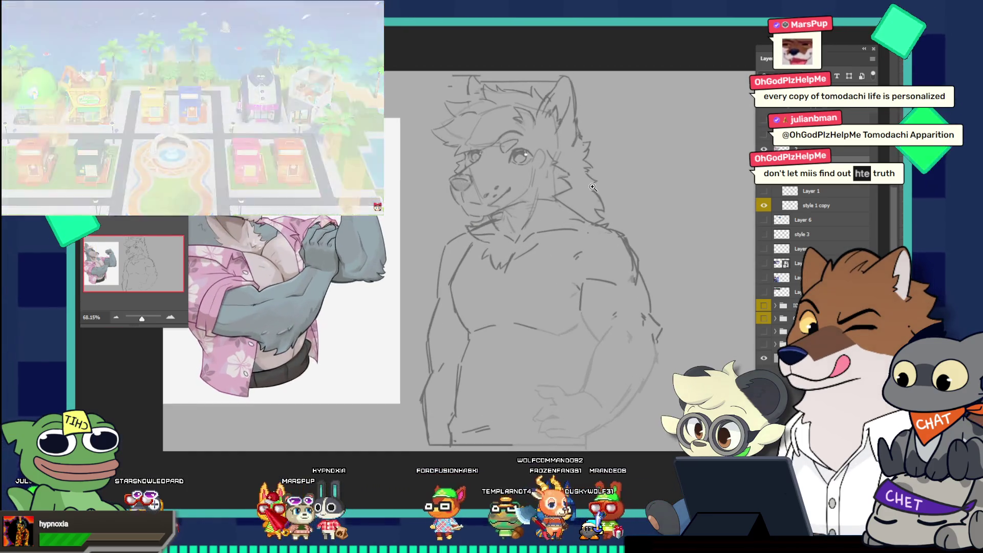
mouse_move(281, 308)
left_mouse_down()
mouse_move(288, 239)
mouse_move(328, 251)
left_mouse_up()
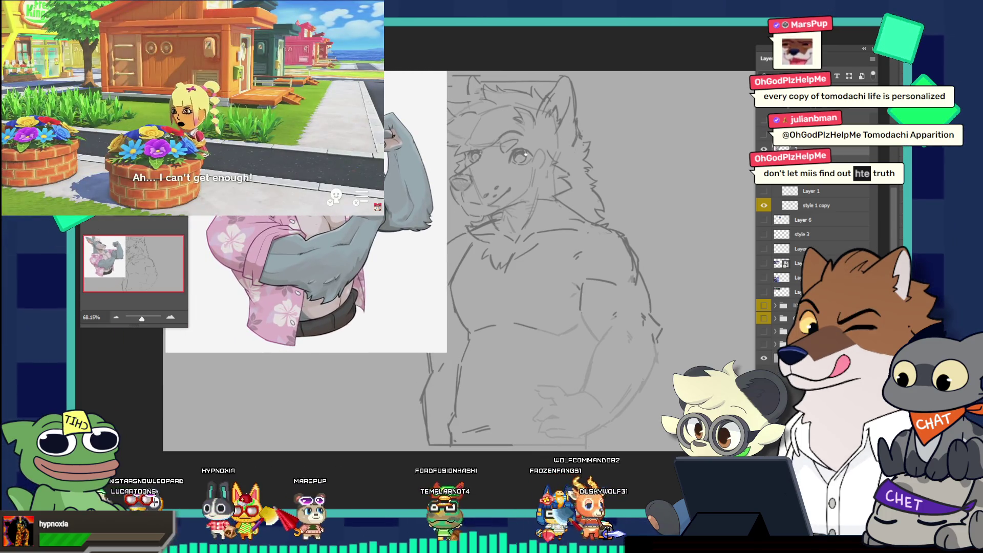
left_click_drag(435, 263, 398, 263)
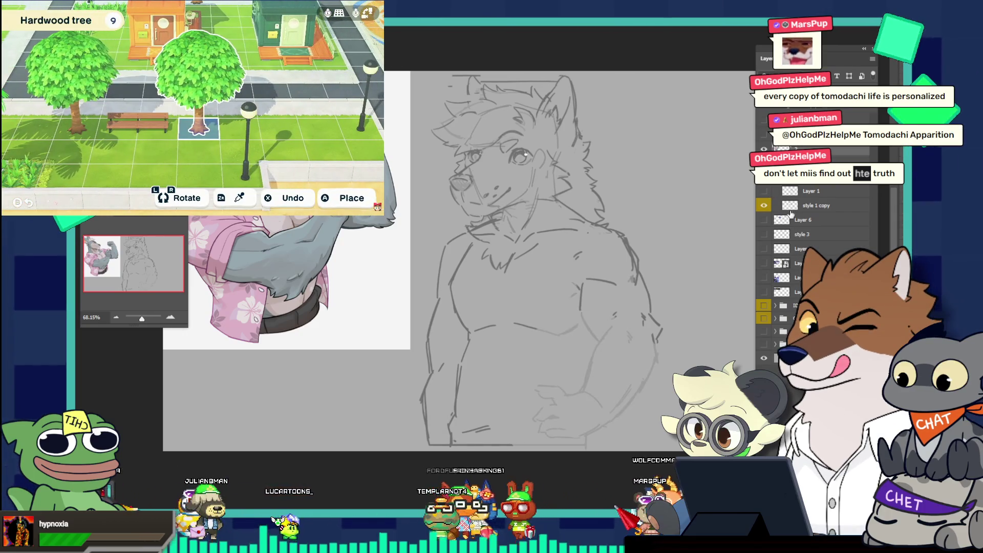
Show the blue jacket reference on Layer 6, raise it in the stack, and place it at lower left
left_click(768, 220)
left_click(768, 221)
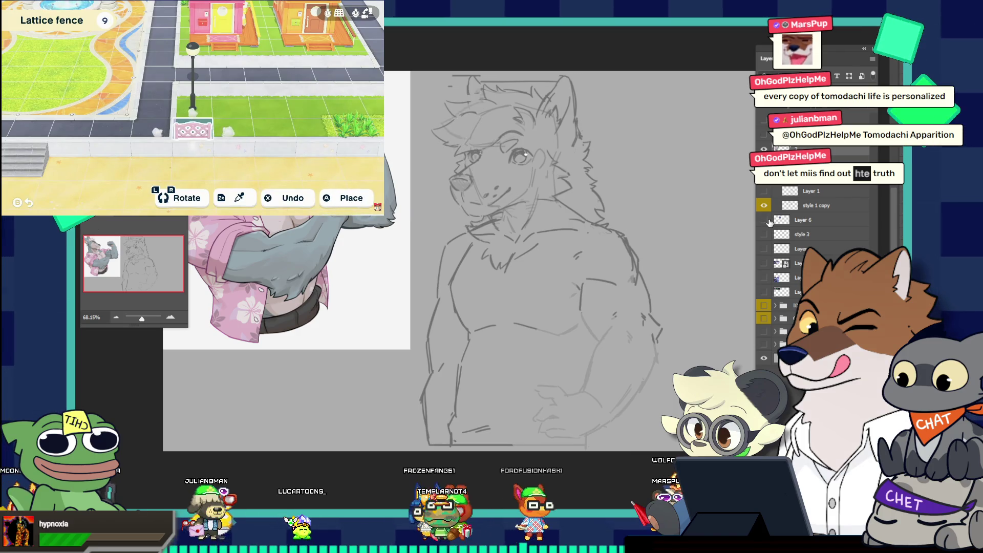
left_click(768, 220)
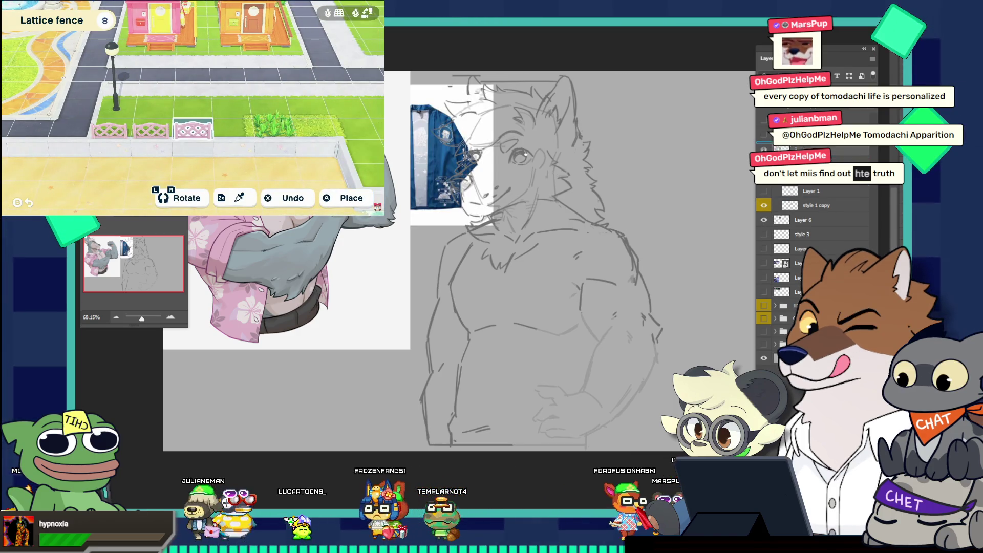
key("ctrl+shift+bracketright")
mouse_move(418, 130)
left_mouse_down()
mouse_move(258, 441)
mouse_move(232, 373)
left_mouse_up()
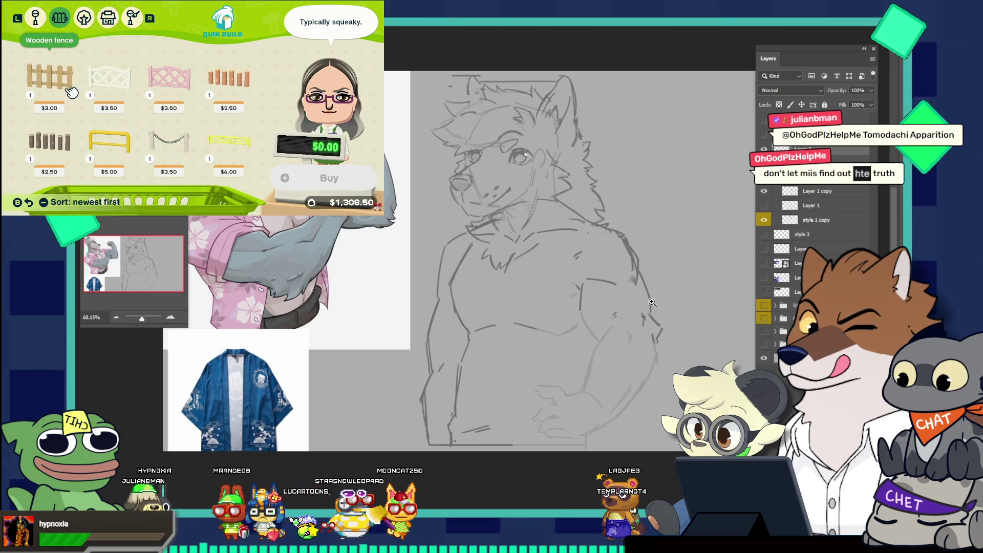
Zoom in and lasso the right arm from shoulder down around the forearm and back up
left_click_drag(652, 302, 687, 297)
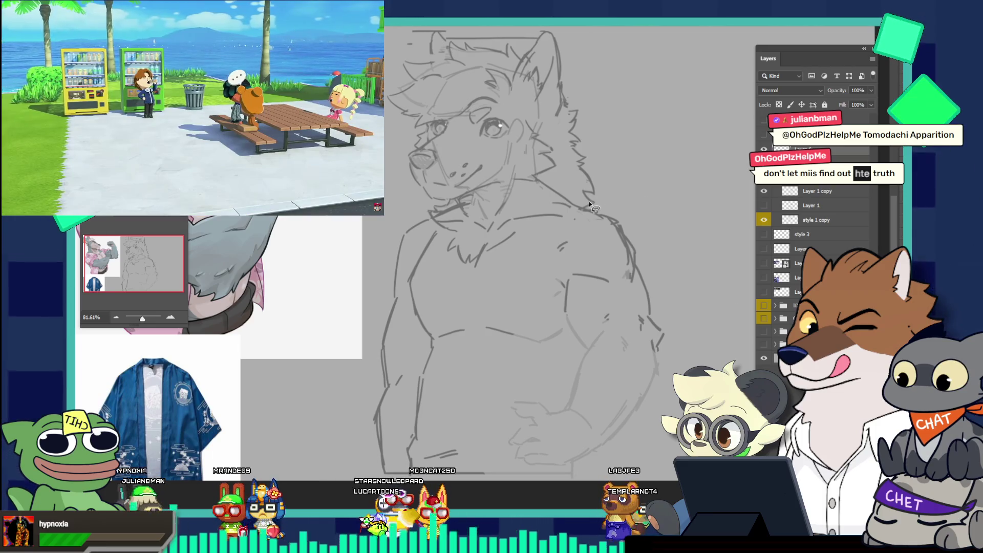
mouse_move(590, 202)
left_mouse_down()
mouse_move(559, 234)
mouse_move(547, 271)
mouse_move(562, 316)
left_mouse_up()
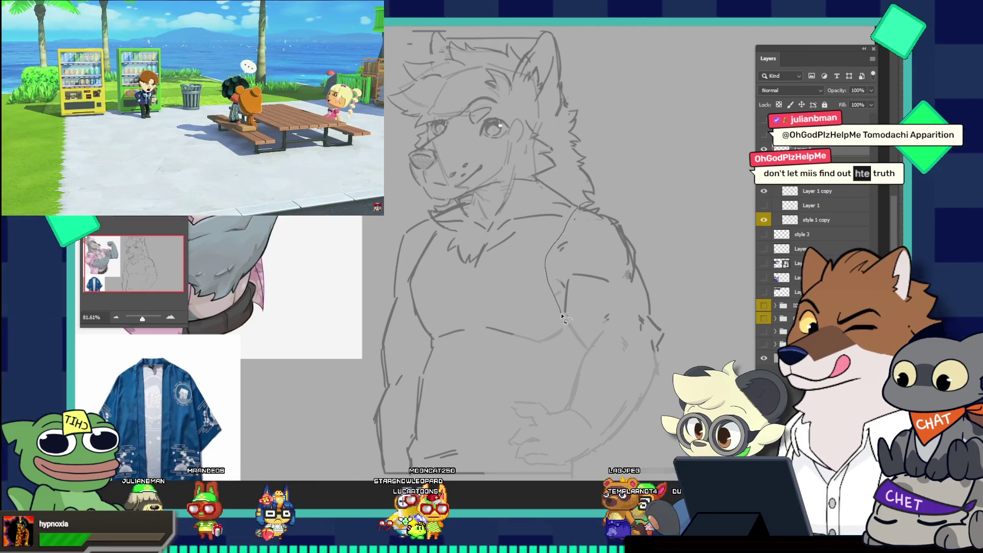
left_click_drag(569, 356, 535, 391)
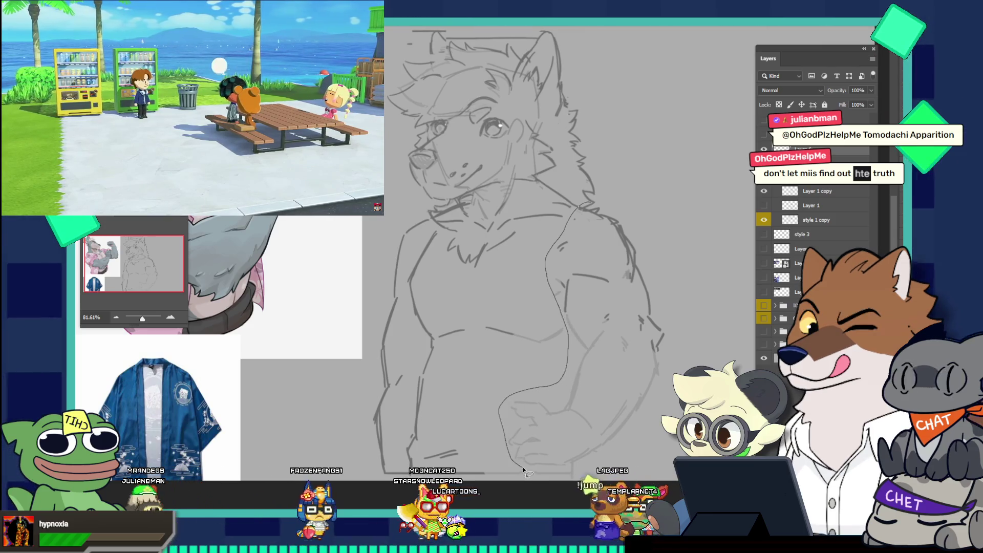
mouse_move(586, 456)
left_mouse_down()
mouse_move(627, 449)
mouse_move(666, 389)
mouse_move(683, 328)
mouse_move(671, 279)
mouse_move(640, 227)
left_mouse_up()
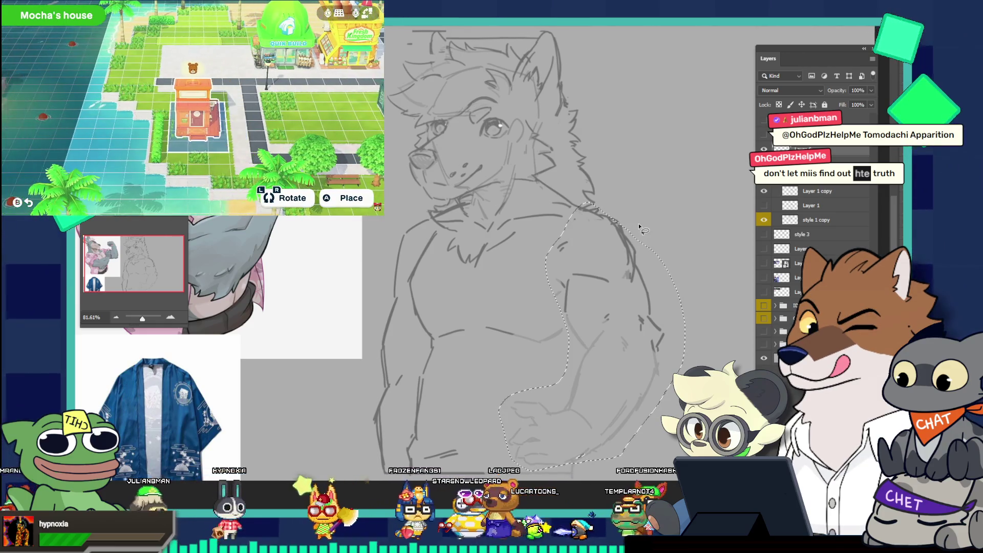
On Layer 1 copy, move the selected arm slightly right and two nudges down, then deselect
left_click(775, 193)
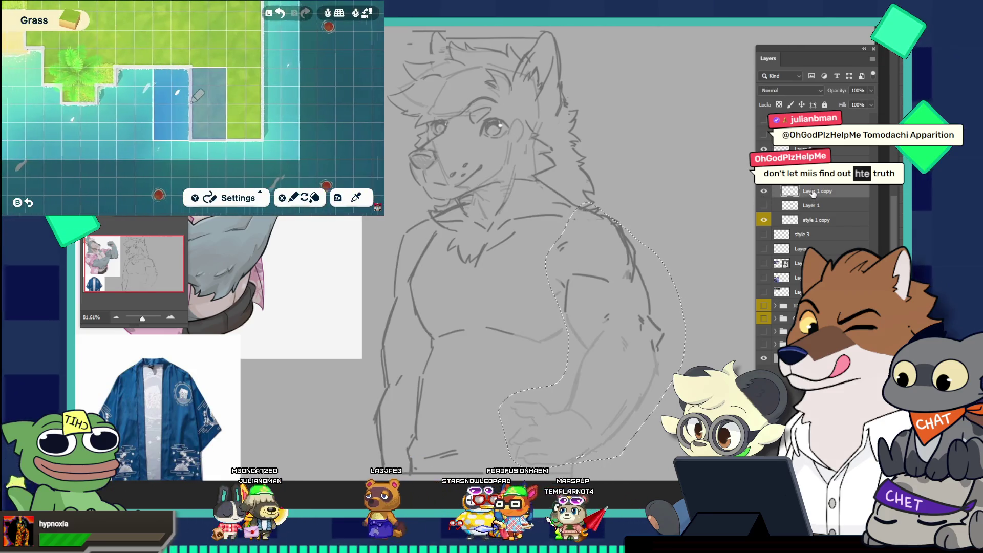
key("v")
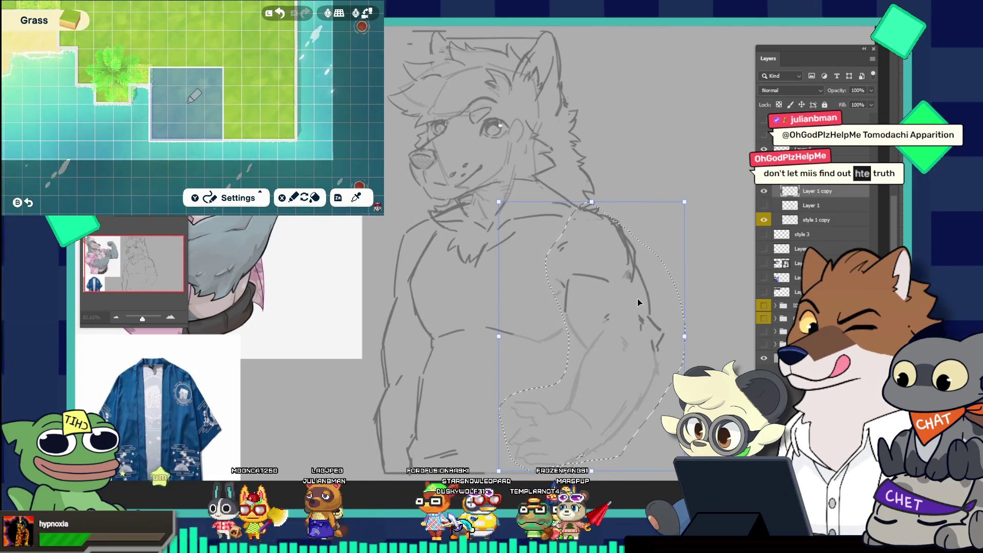
left_click_drag(637, 298, 647, 299)
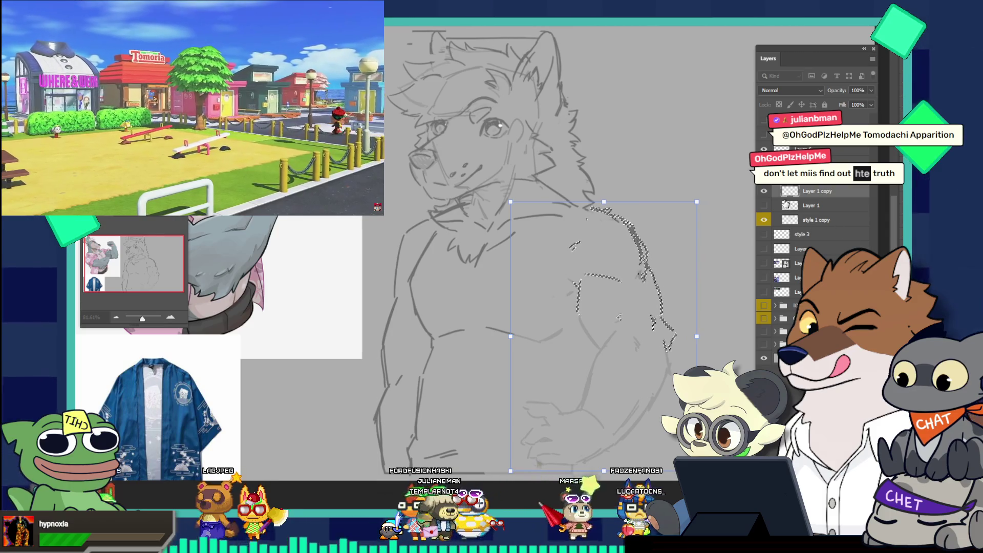
left_click(764, 306)
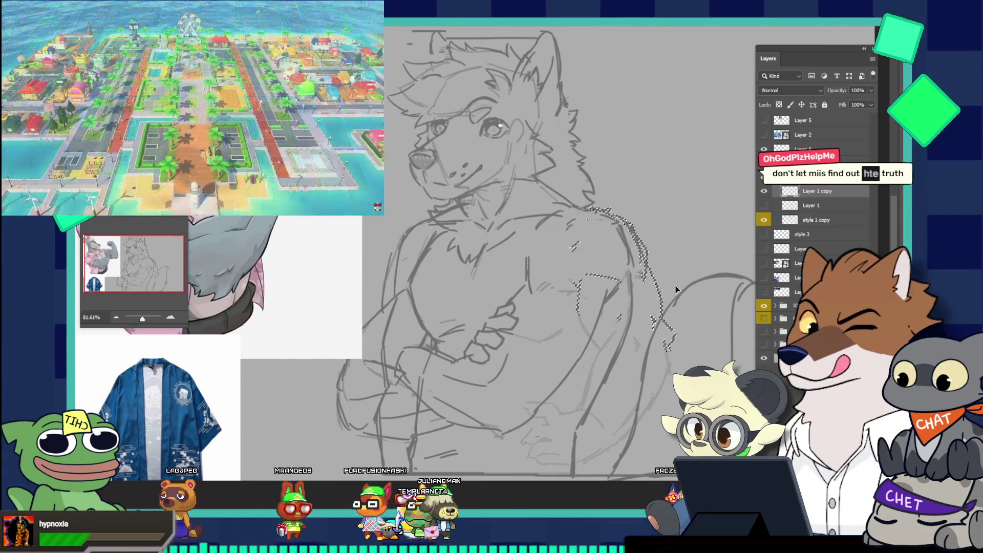
key("ctrl+z")
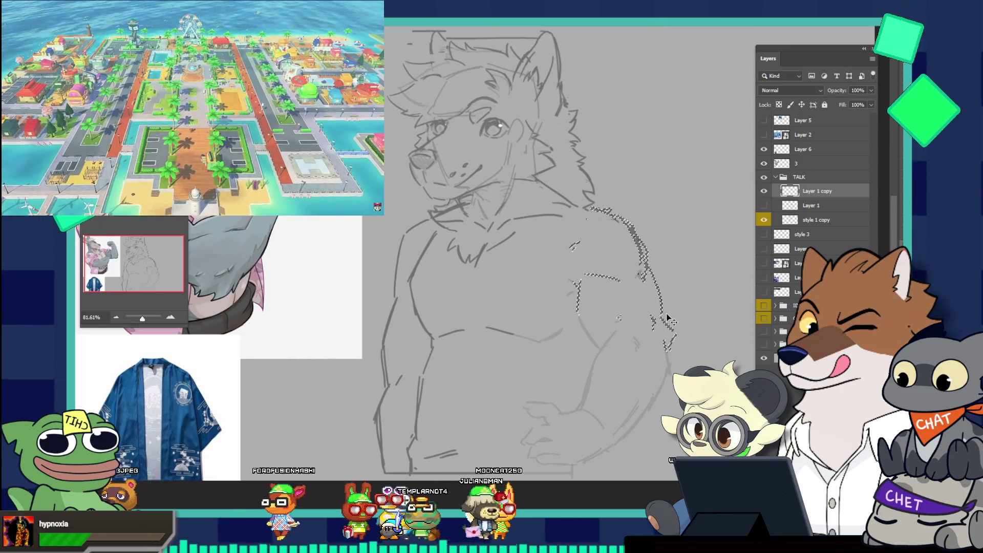
left_click_drag(641, 287, 648, 287)
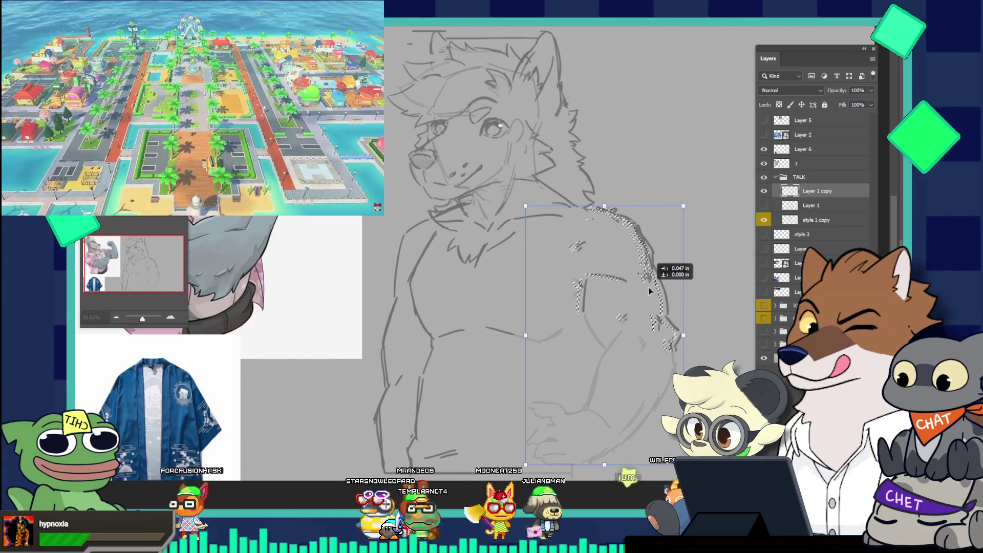
key("Down")
key("Down")
key("Down")
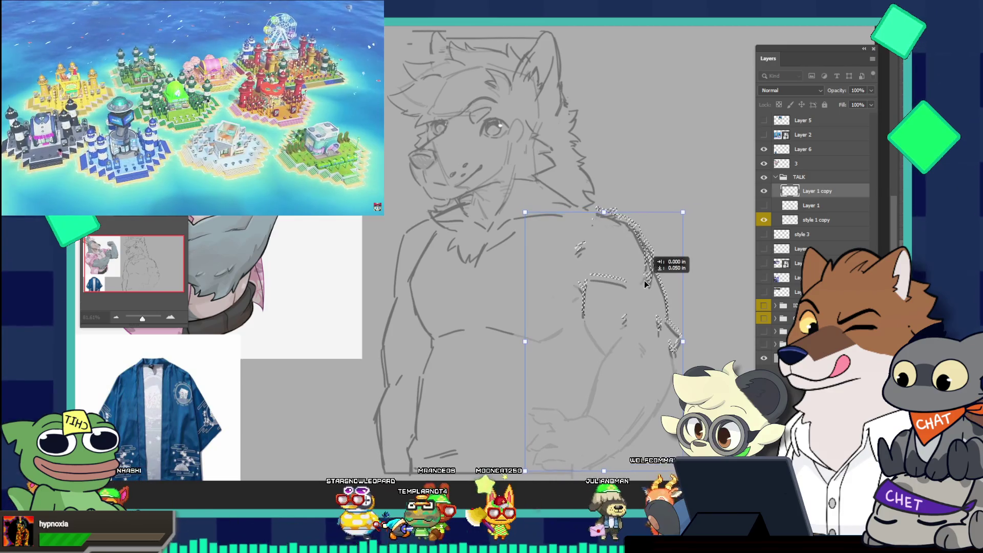
key("Down")
key("Down")
key("Down")
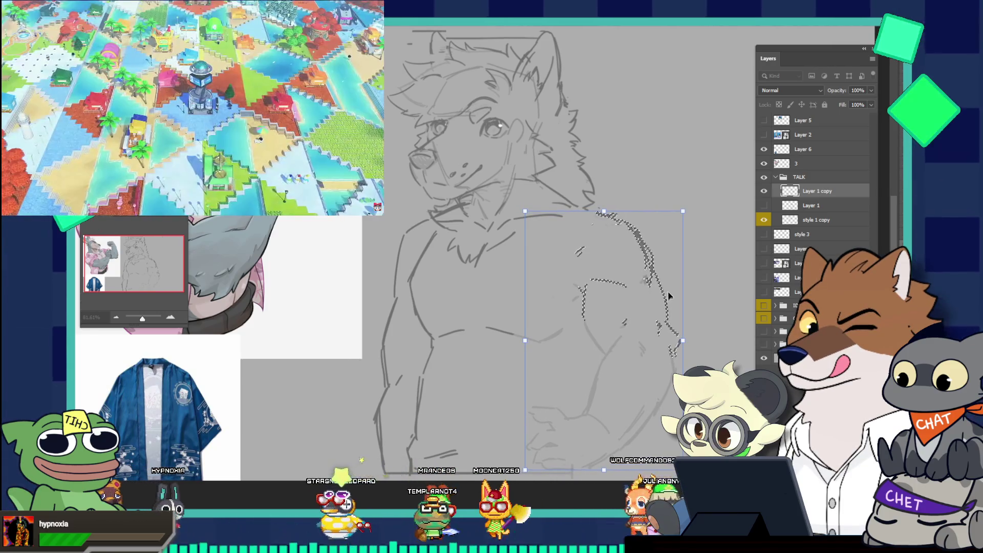
key("ctrl+d")
scroll(686, 294, "down", 2)
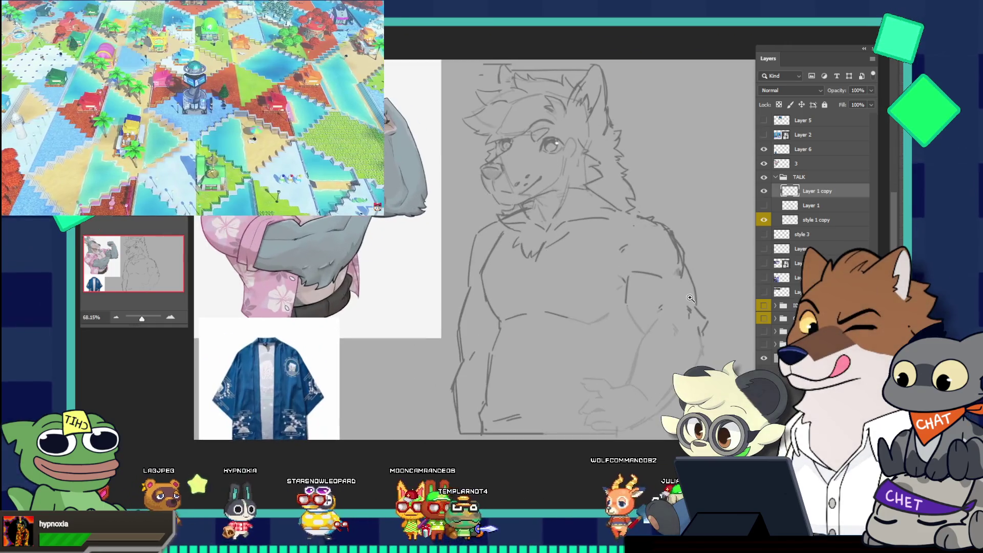
left_click(764, 305)
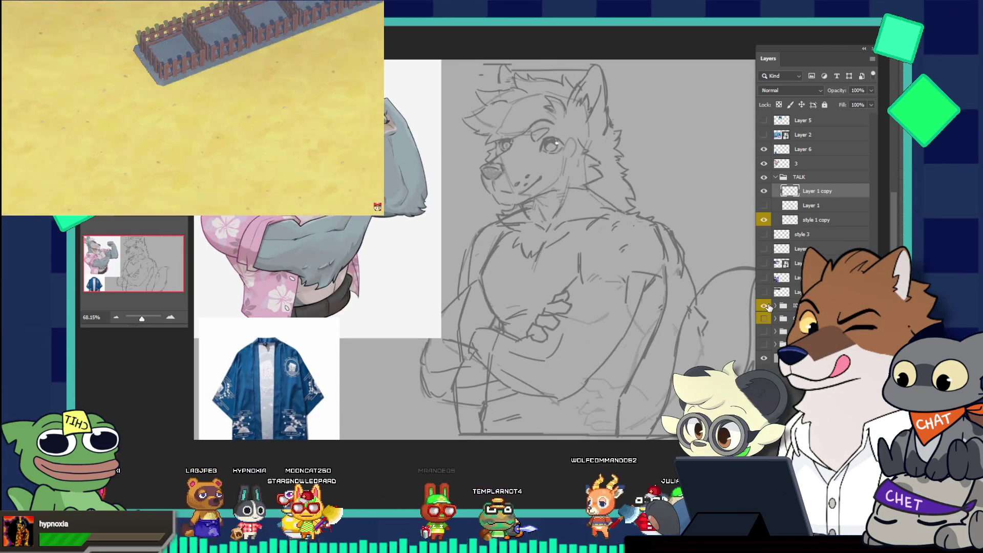
scroll(665, 327, "up", 2)
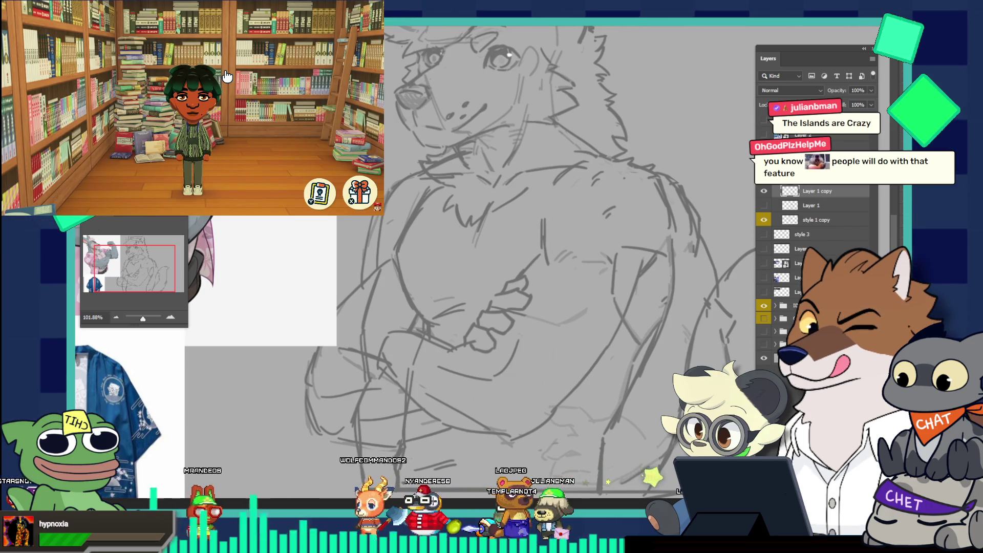
key("z")
left_click(629, 431, "alt")
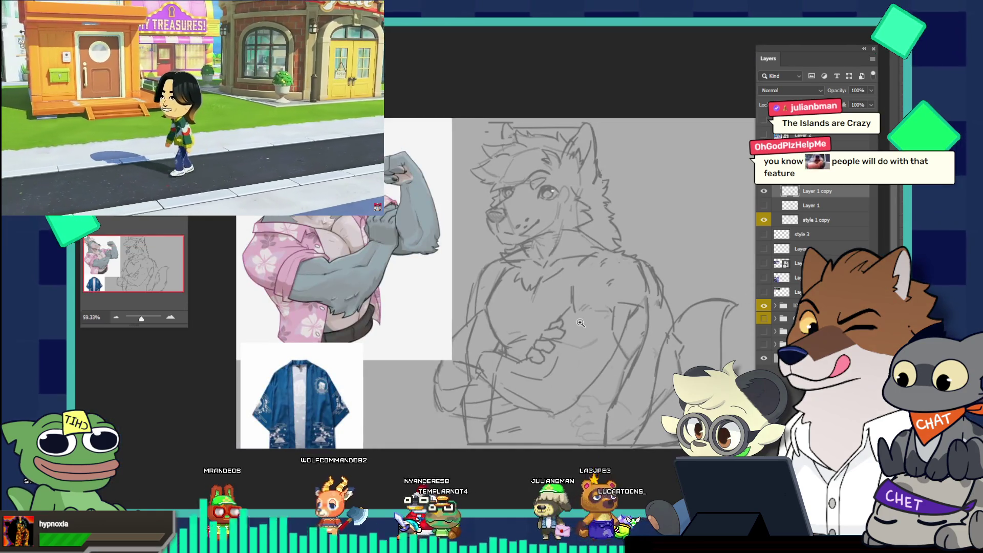
left_click(637, 394)
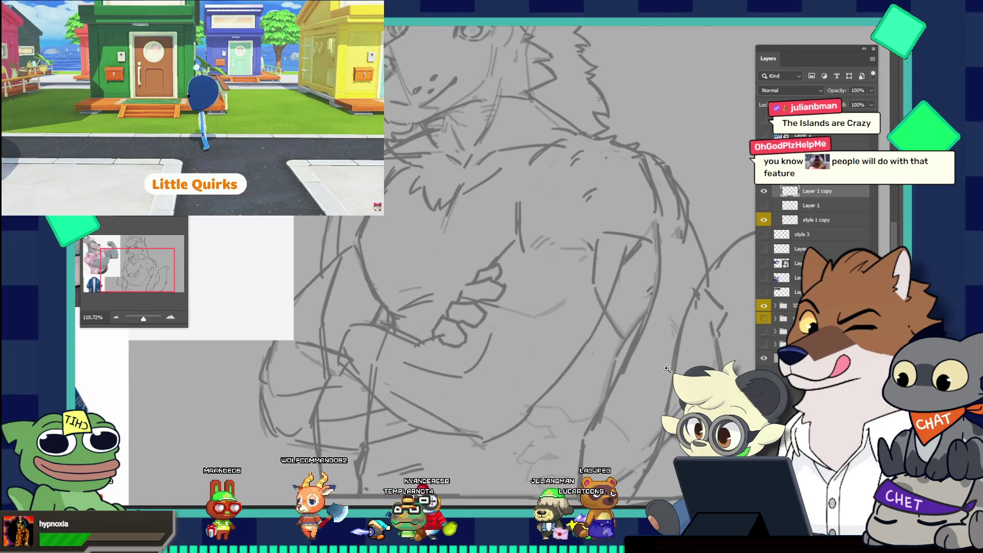
key("b")
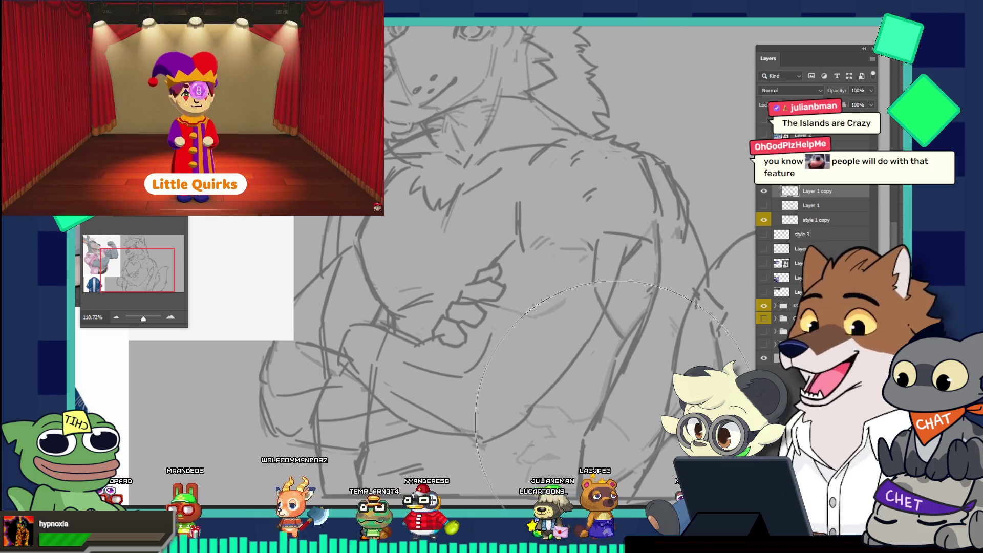
key("bracketleft")
key("bracketleft")
key("bracketleft")
key("bracketleft")
key("bracketleft")
key("bracketleft")
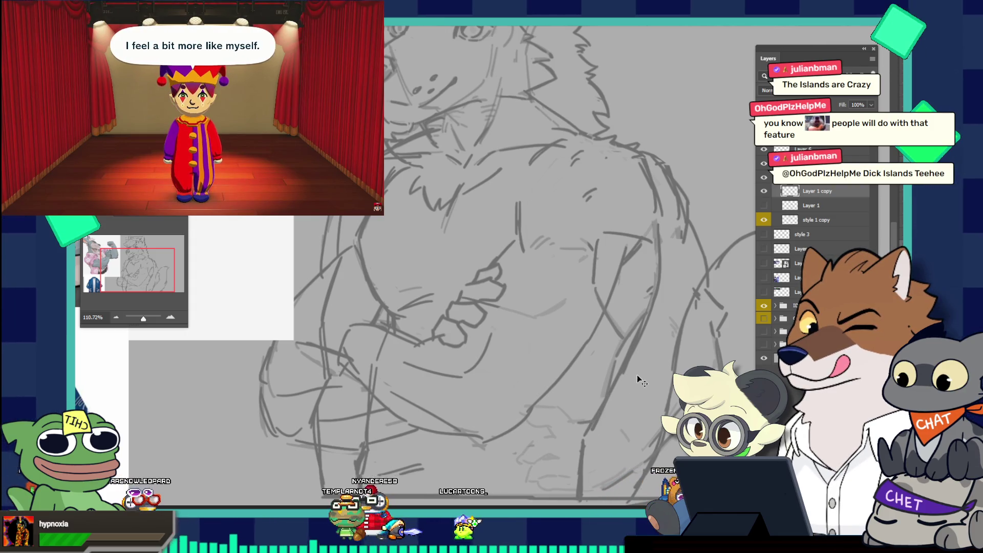
scroll(665, 373, "down", 3)
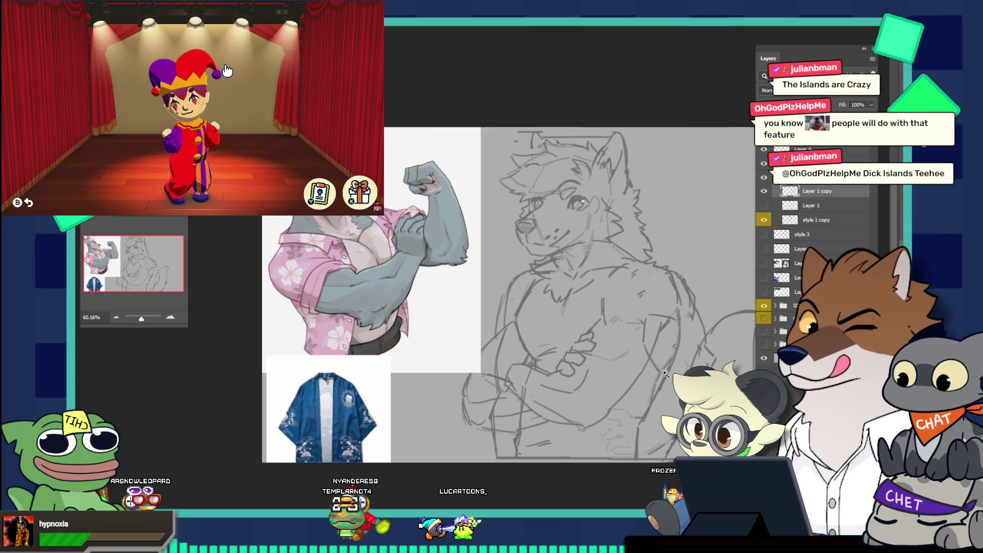
scroll(655, 449, "up", 2)
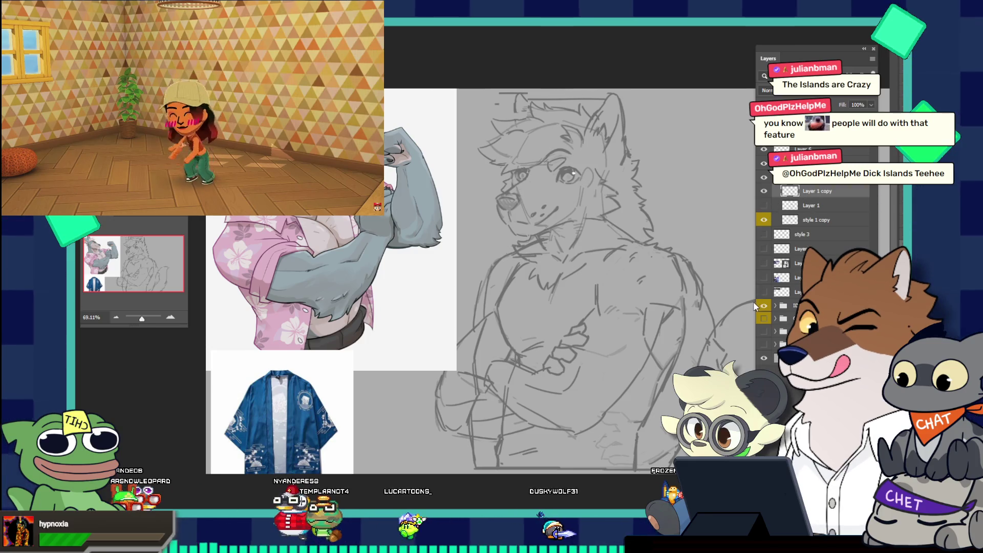
left_click(760, 306)
scroll(628, 381, "up", 2)
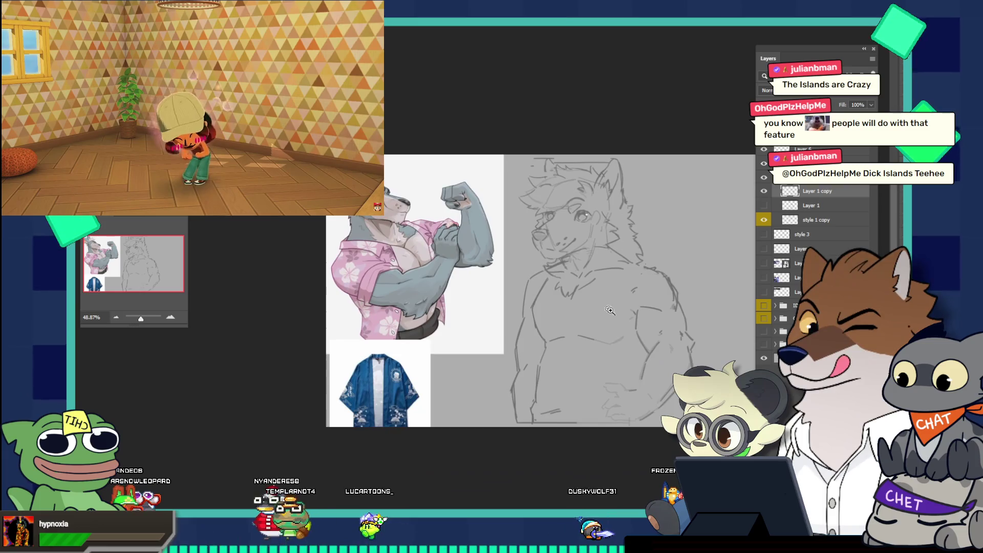
scroll(628, 381, "up", 4)
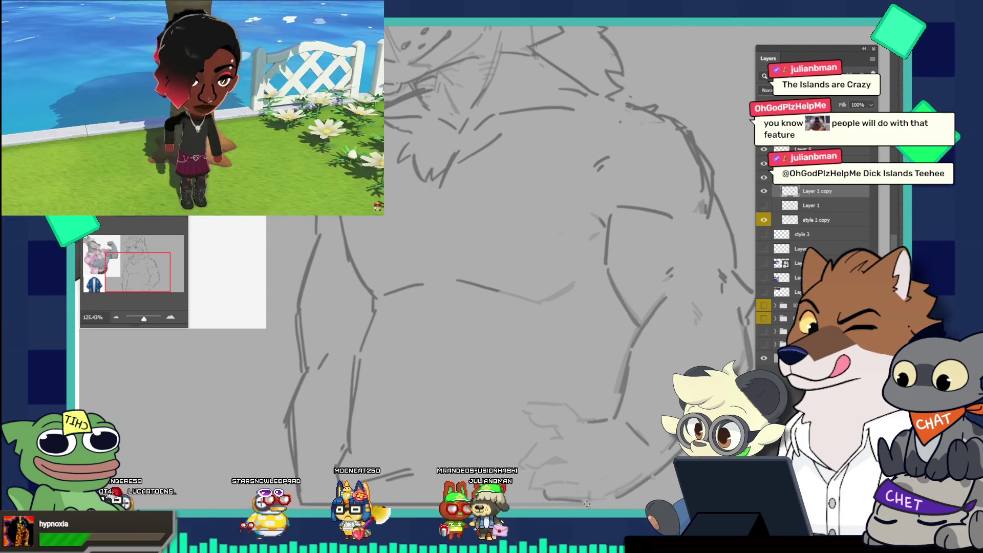
scroll(608, 356, "down", 3)
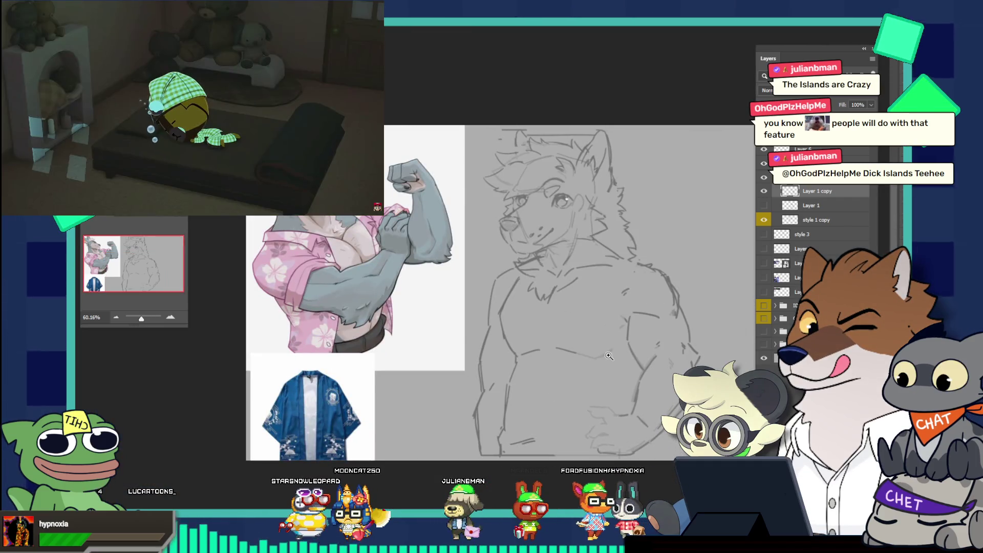
scroll(598, 191, "up", 5)
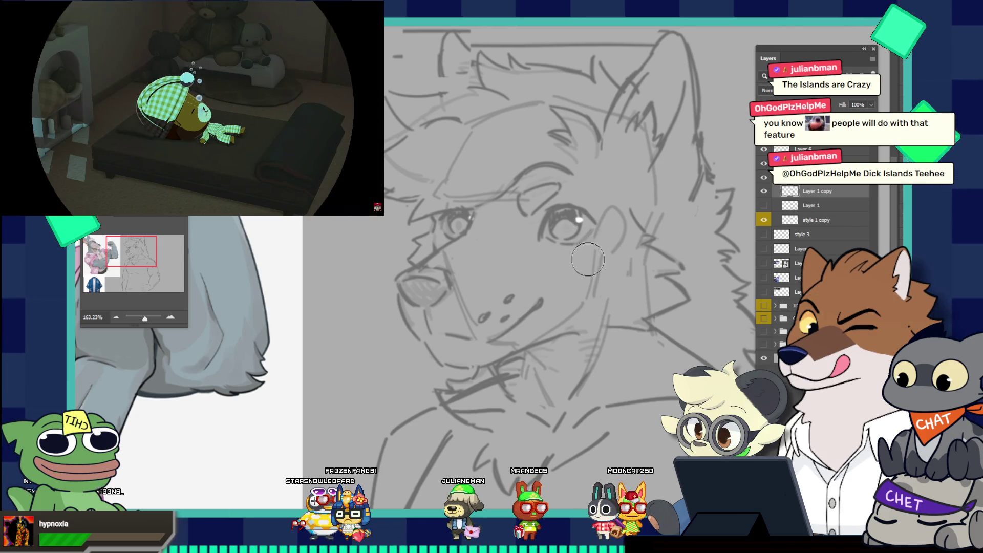
scroll(522, 226, "down", 5)
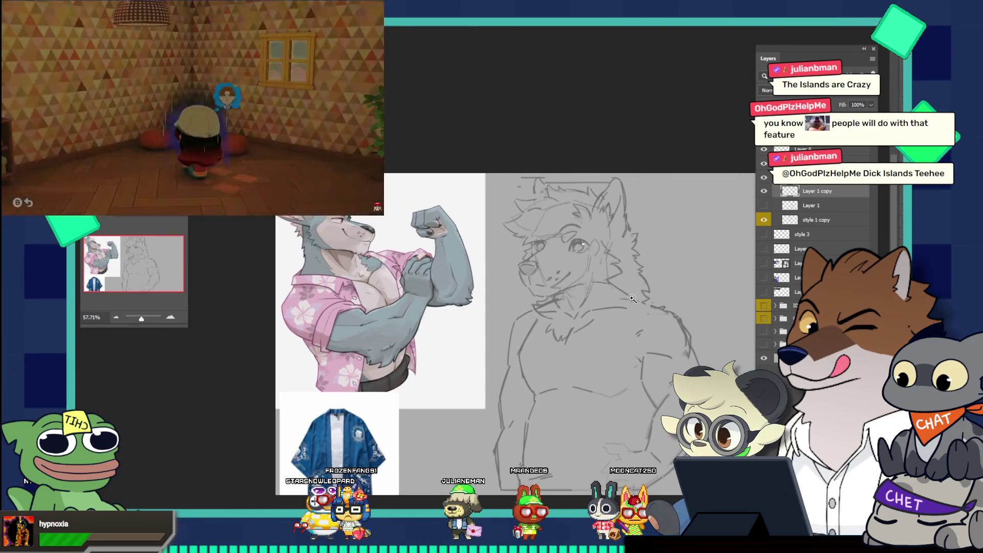
left_click(619, 302)
left_click_drag(621, 321, 570, 298)
left_click_drag(643, 359, 669, 353)
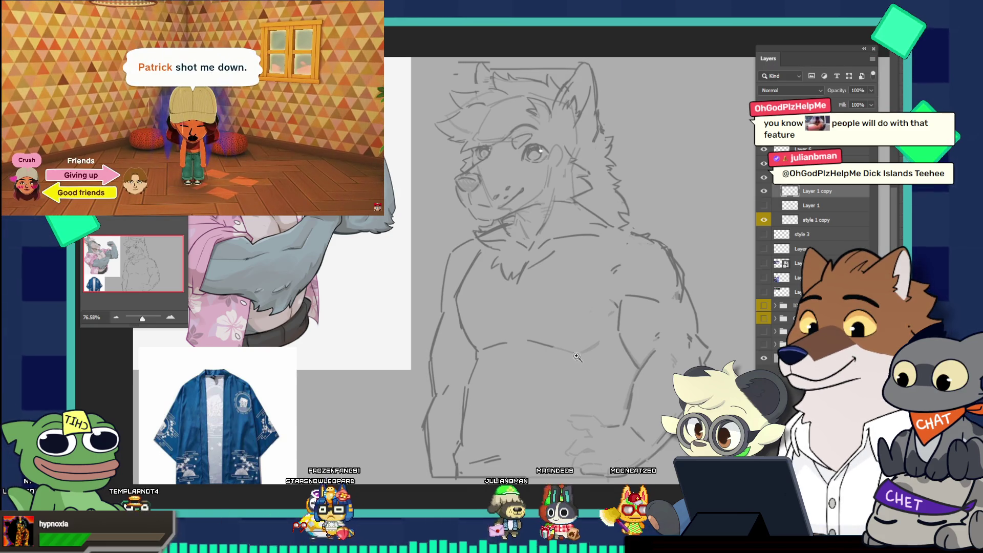
scroll(582, 243, "down", 2)
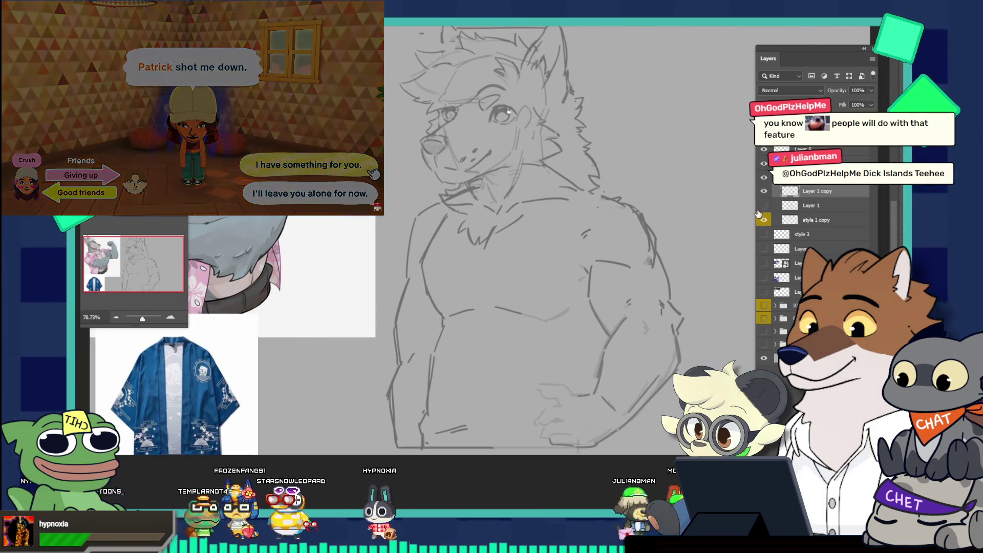
left_click(763, 205)
left_click(759, 214)
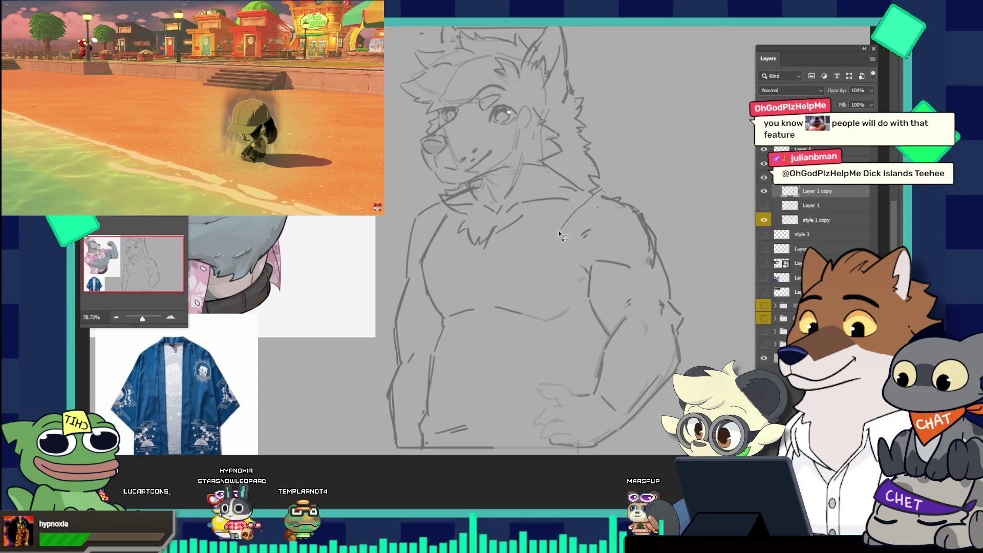
mouse_move(562, 292)
left_mouse_down()
mouse_move(578, 327)
mouse_move(522, 419)
mouse_move(665, 438)
mouse_move(727, 379)
mouse_move(742, 297)
mouse_move(695, 220)
mouse_move(604, 190)
left_mouse_up()
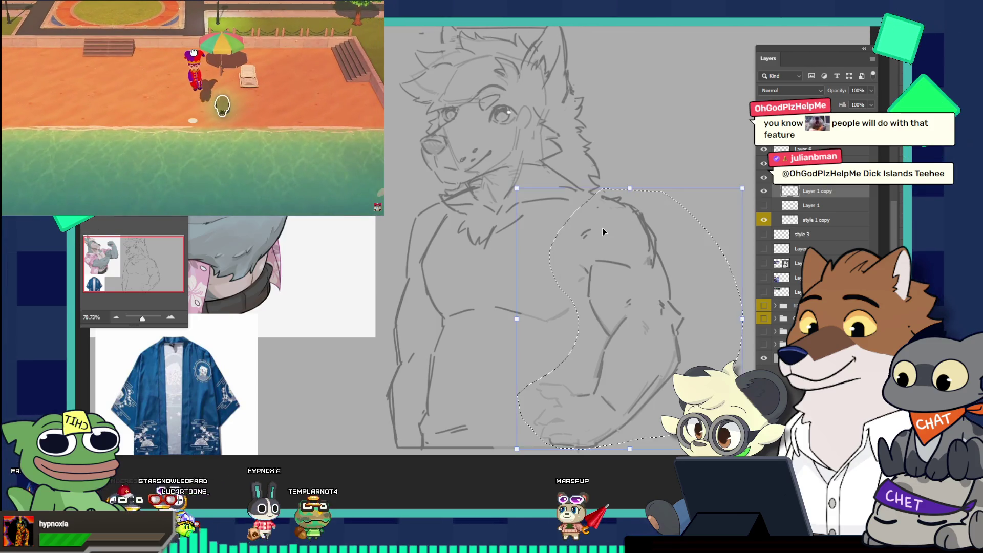
Free-transform the selected right arm to broaden it, commit the change, and deselect
key("ctrl+t")
key("Return")
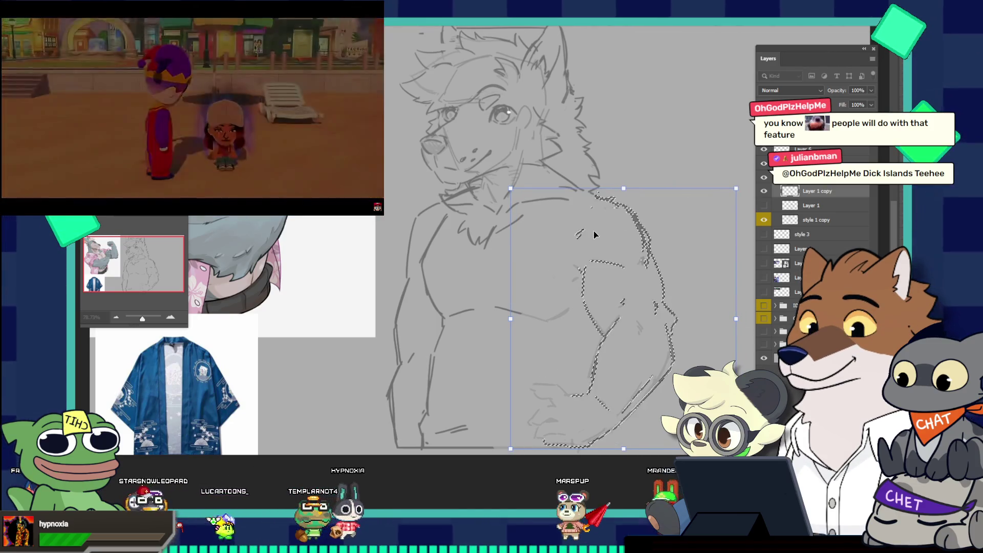
key("ctrl+d")
scroll(615, 231, "down", 2)
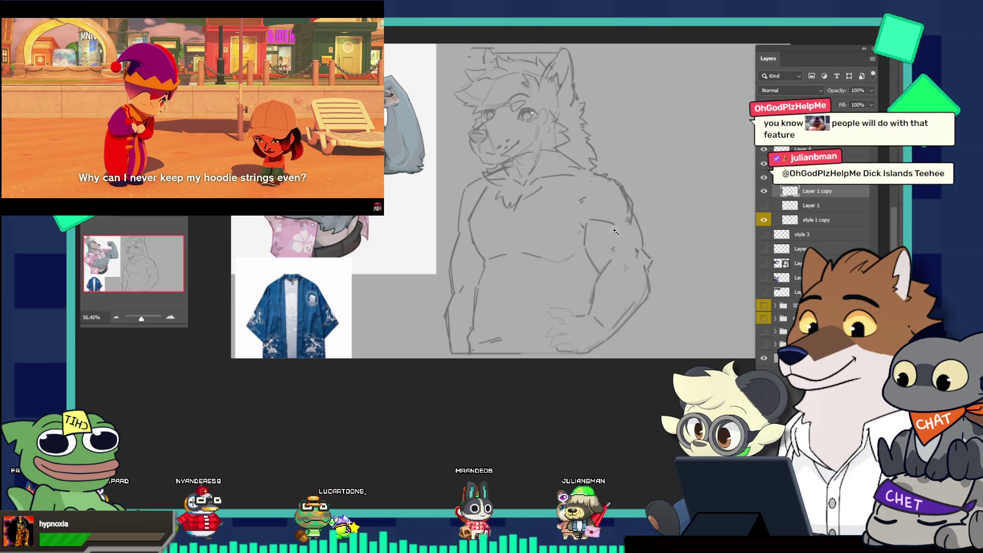
scroll(519, 245, "up", 2)
scroll(519, 244, "down", 1)
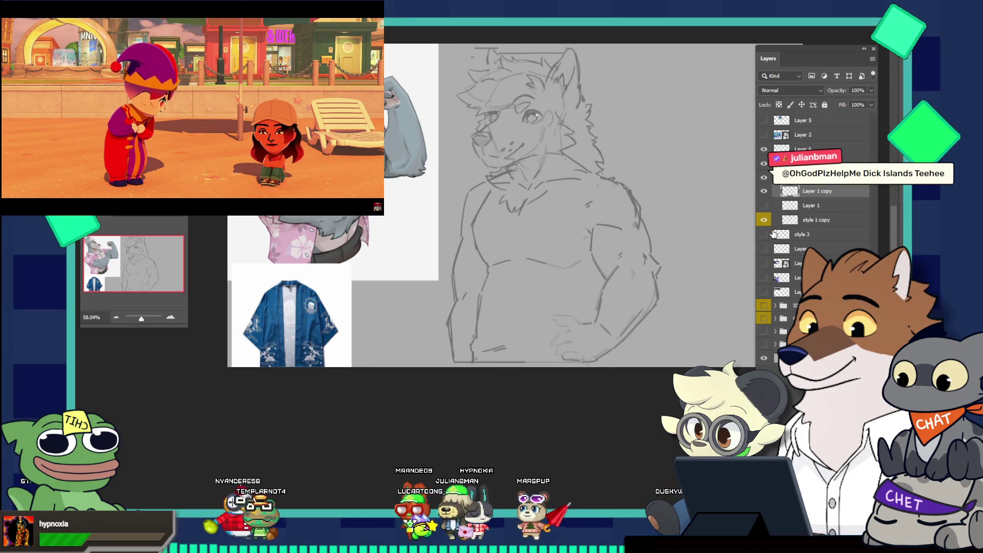
left_click(762, 192)
left_click(765, 204)
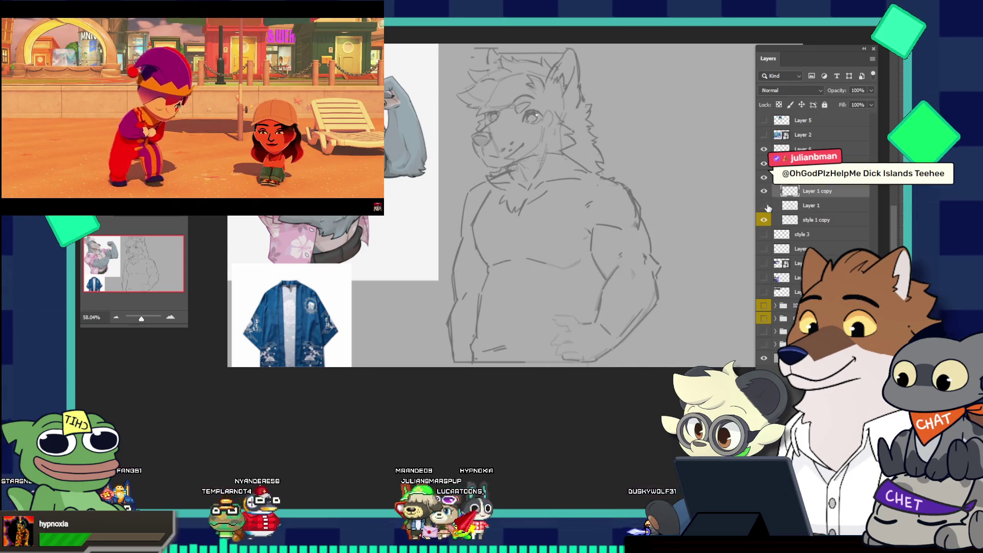
left_click(767, 205)
left_click_drag(599, 253, 582, 283)
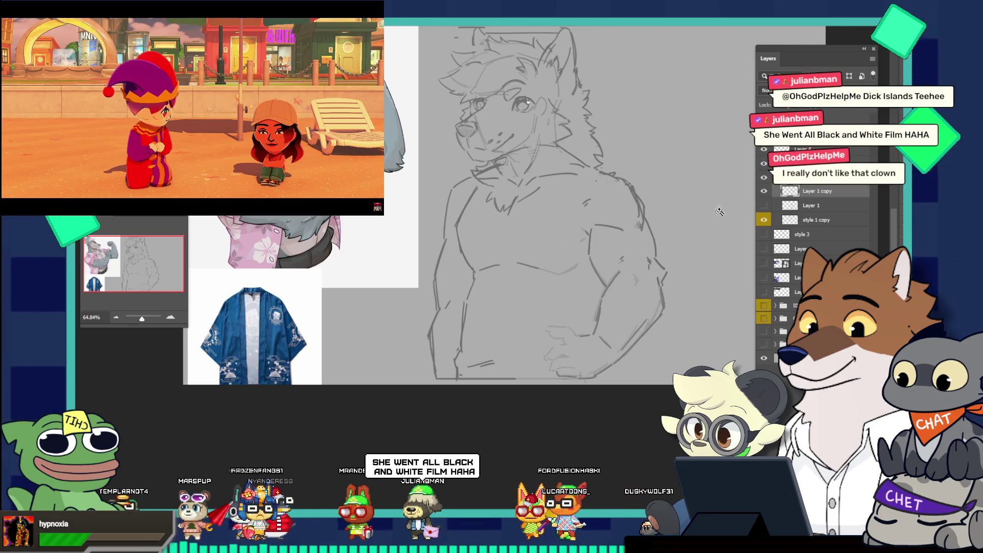
left_click(764, 305)
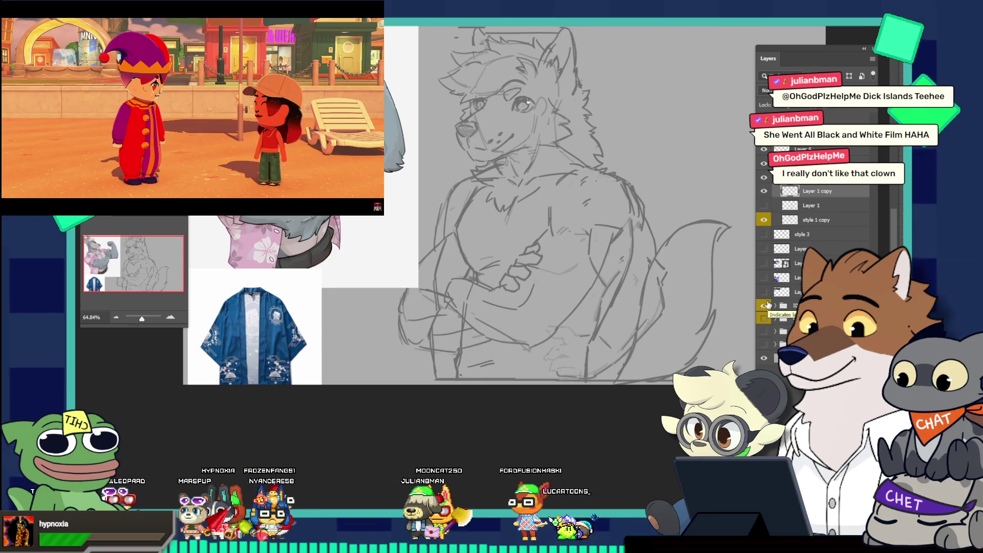
left_click(764, 305)
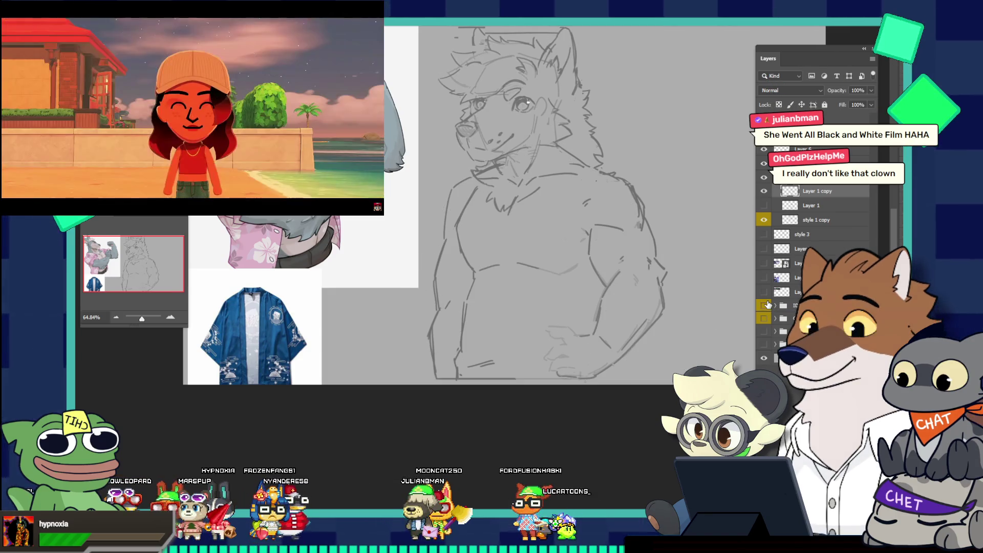
left_click(470, 296)
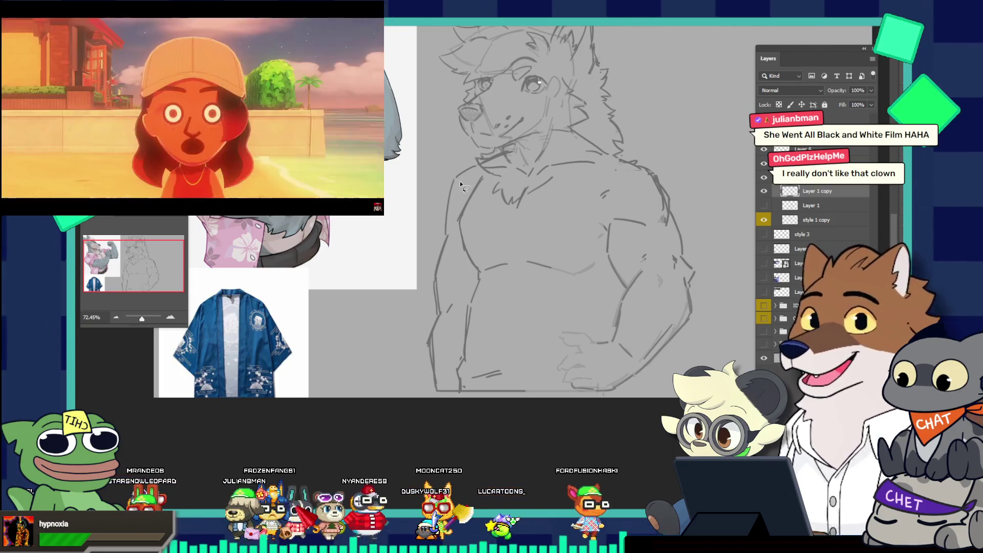
mouse_move(455, 175)
left_mouse_down()
mouse_move(412, 220)
mouse_move(387, 301)
left_mouse_up()
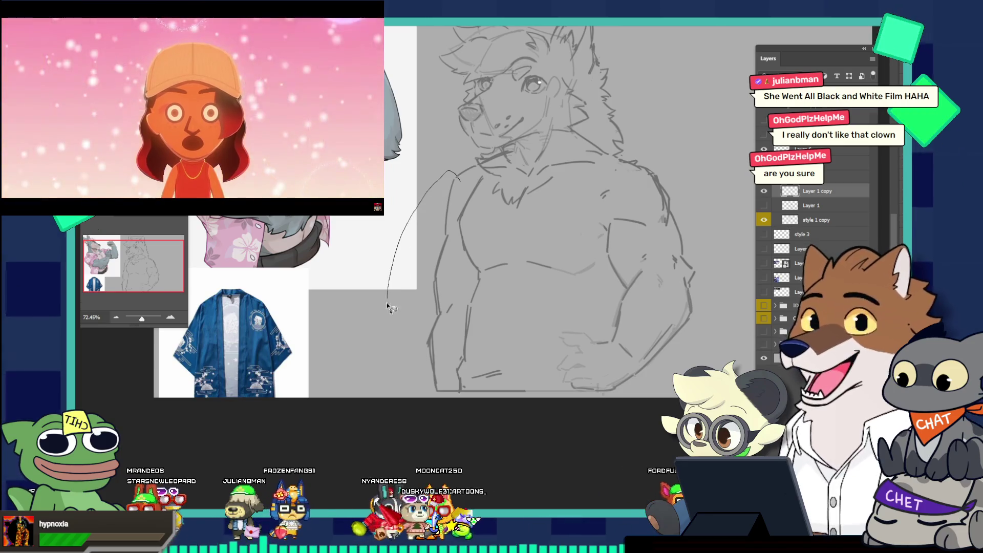
Finish lassoing the torso's left side up to the shoulder and nudge that edge slightly inward
left_click_drag(408, 401, 449, 405)
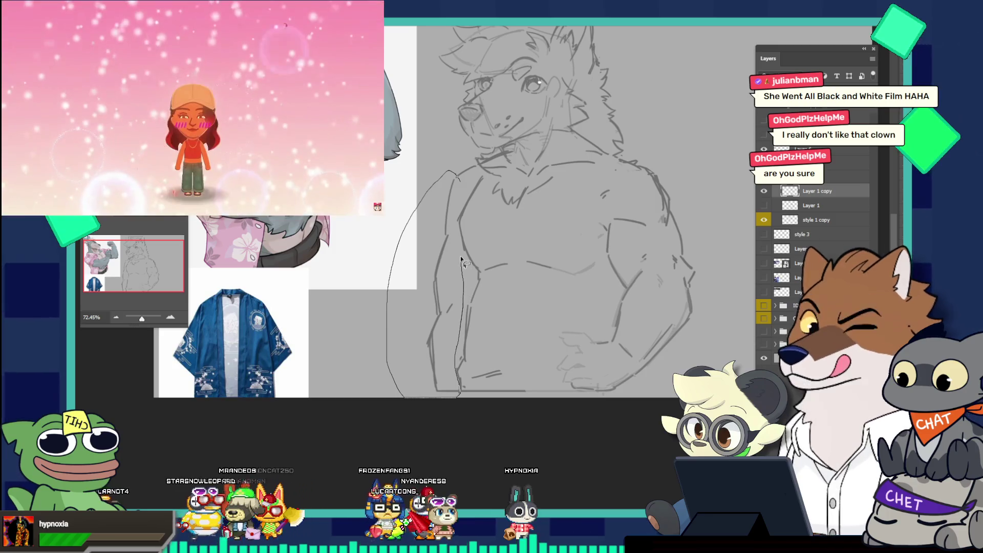
left_click_drag(459, 227, 460, 195)
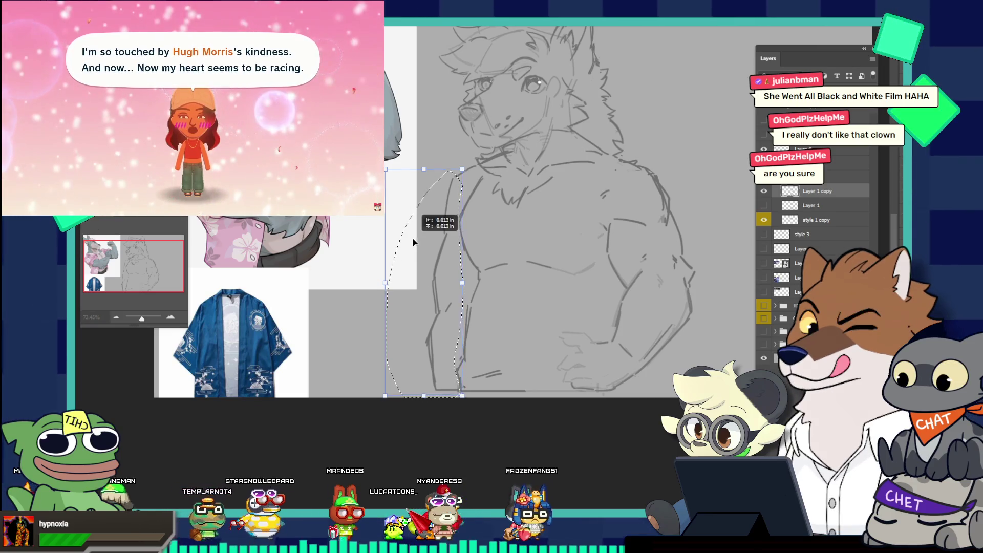
left_click_drag(415, 244, 413, 241)
left_click_drag(438, 308, 438, 308)
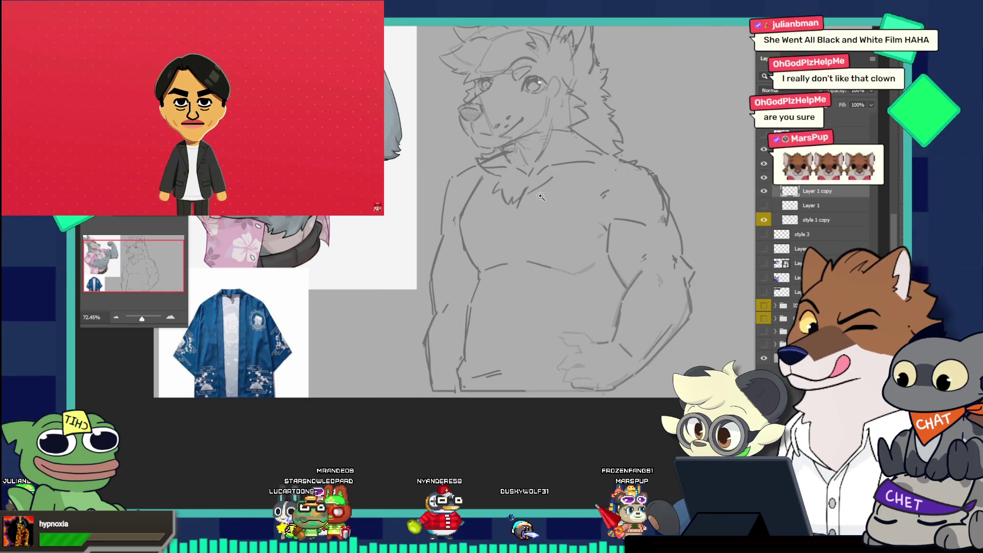
scroll(588, 210, "down", 3)
scroll(583, 197, "down", 1)
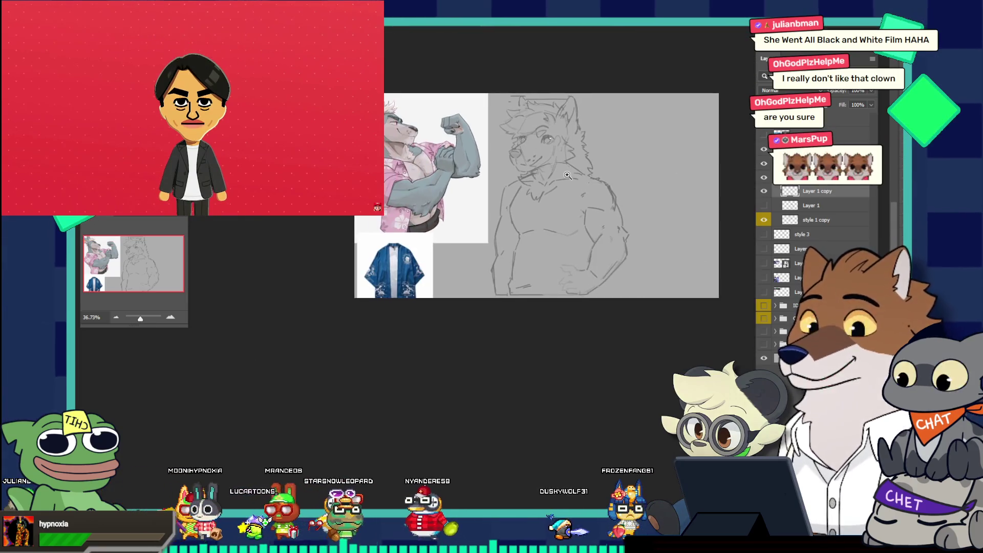
scroll(598, 206, "up", 3)
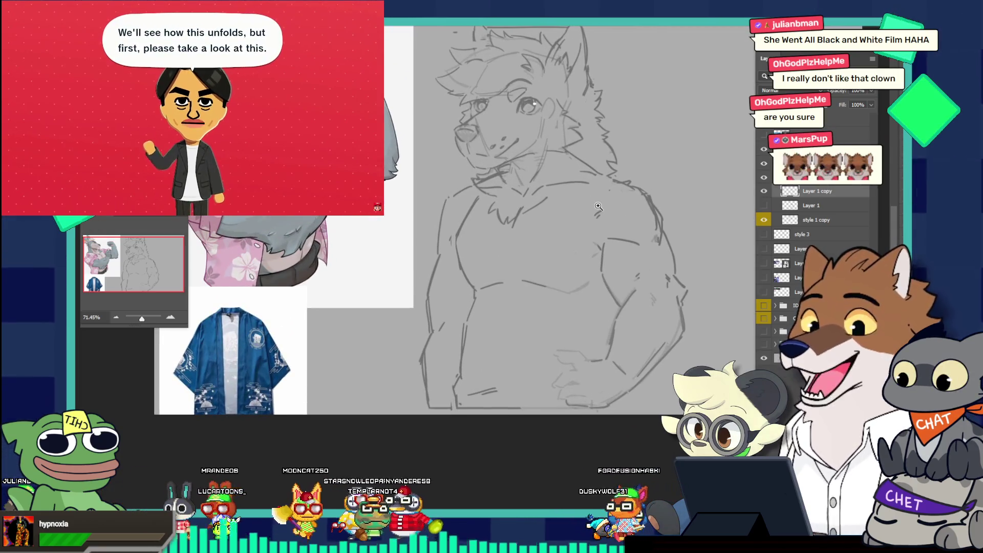
scroll(594, 201, "down", 1)
scroll(590, 196, "up", 1)
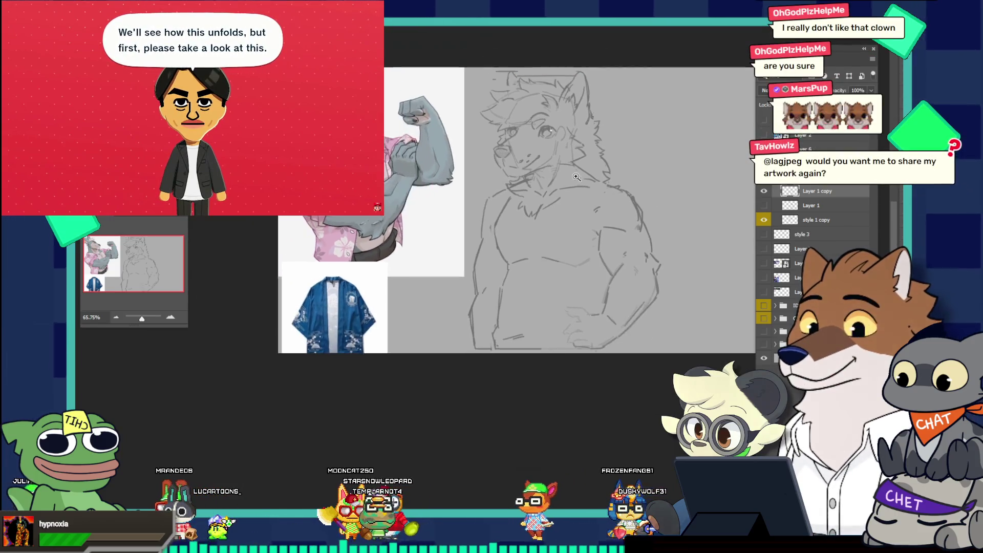
scroll(680, 265, "up", 1)
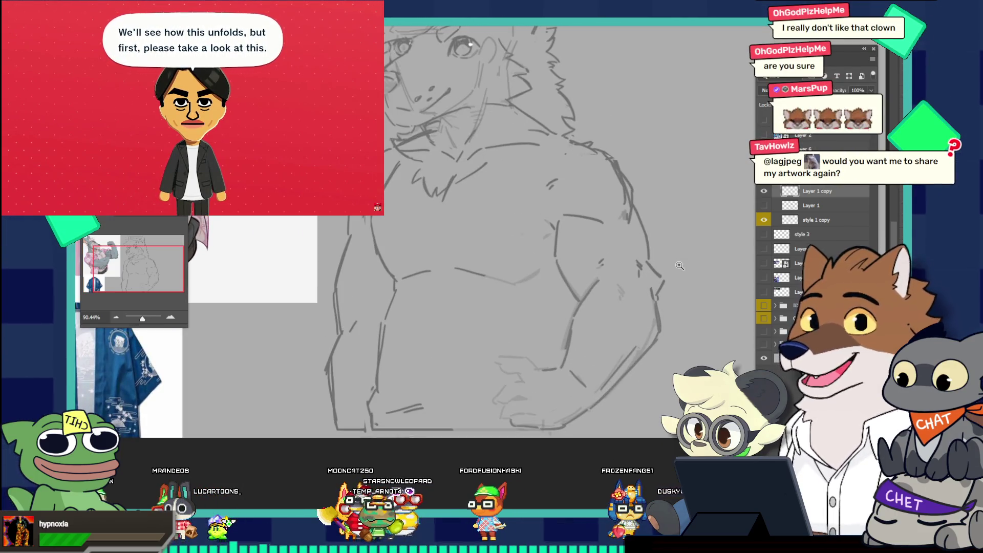
scroll(640, 245, "down", 1)
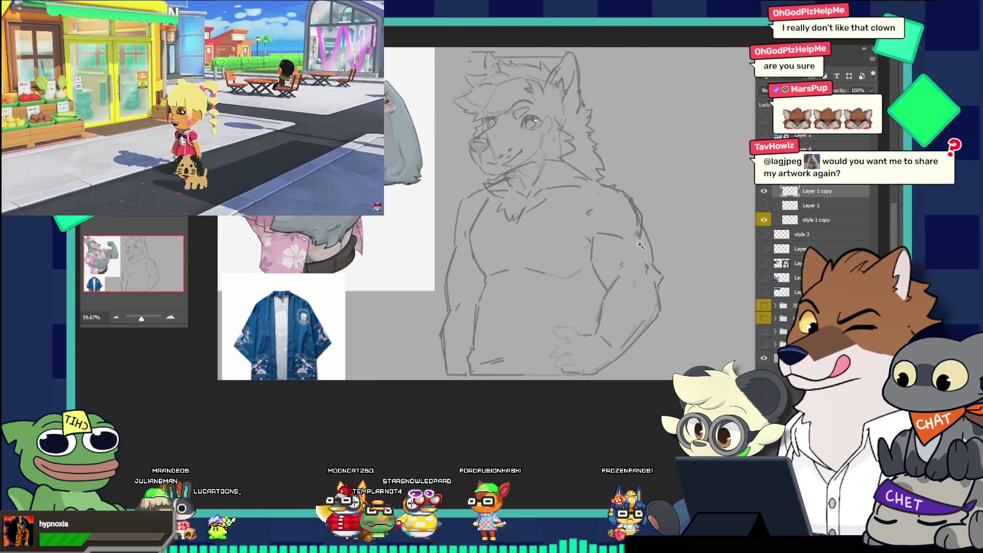
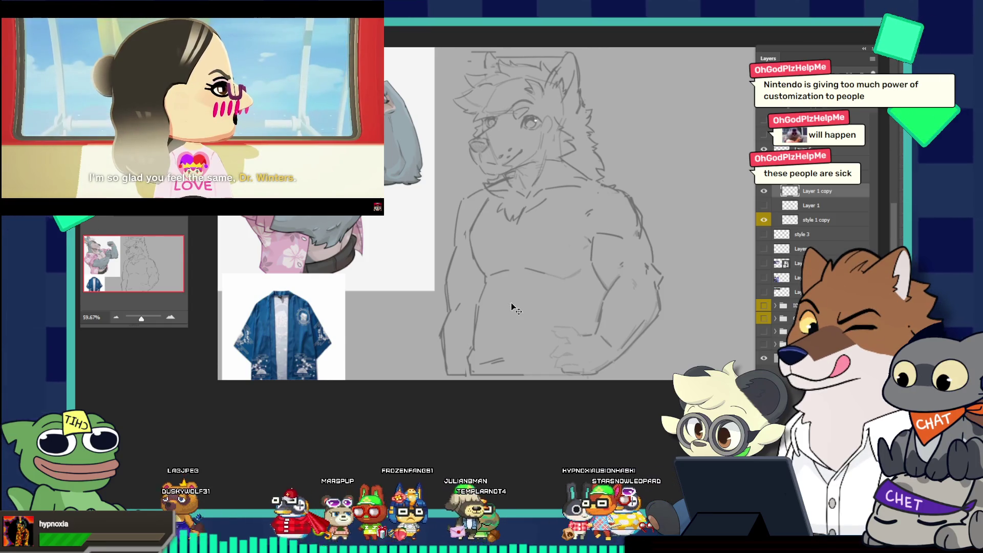
Paste the four-wolf lineup image as a new layer and drag it over the reference area
key("ctrl+v")
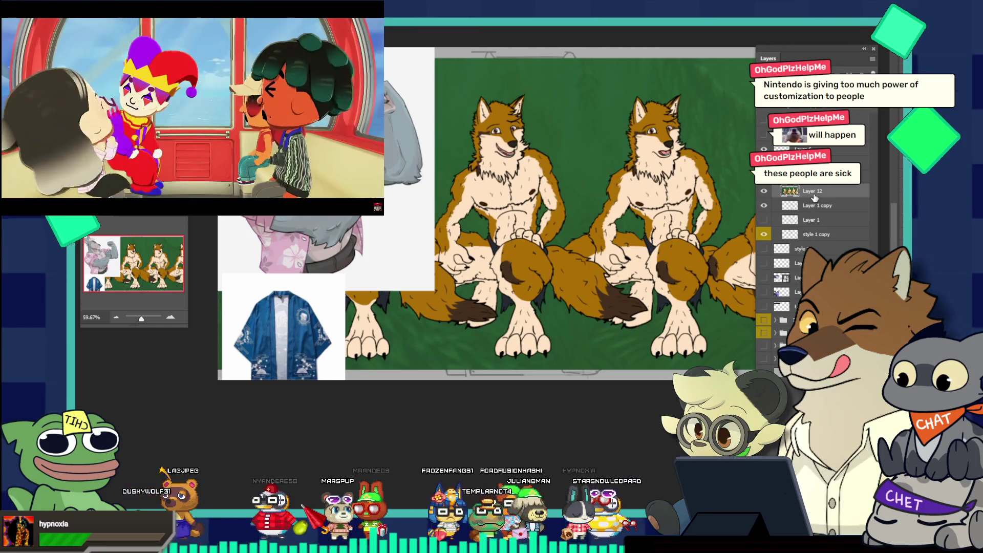
left_click_drag(813, 204, 799, 148)
mouse_move(623, 157)
left_mouse_down()
mouse_move(549, 140)
mouse_move(597, 127)
mouse_move(496, 146)
left_mouse_up()
Shrink the wolf lineup from its corner and side, and nudge it into place over the sketch
key("v")
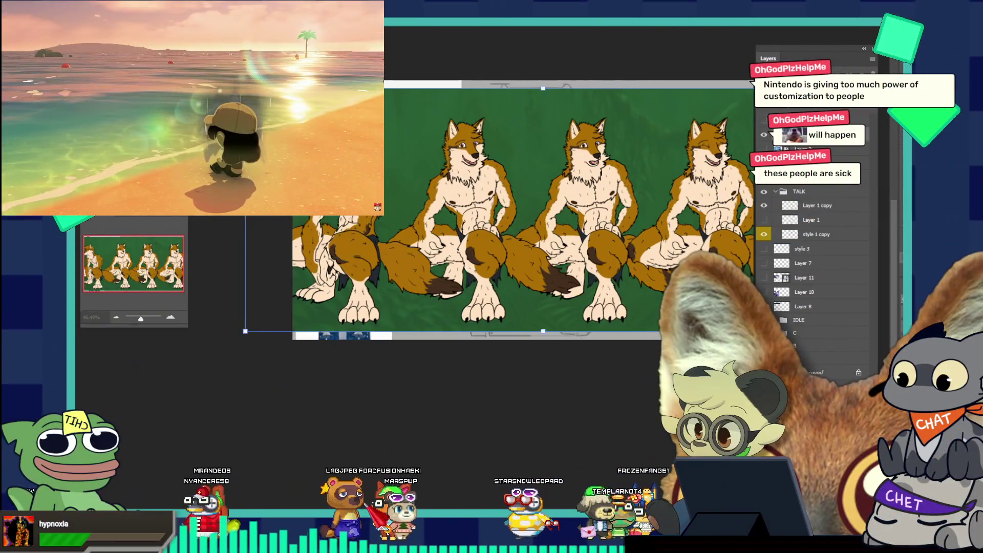
left_click_drag(245, 88, 312, 116)
left_click_drag(418, 183, 386, 177)
scroll(589, 332, "right", 3)
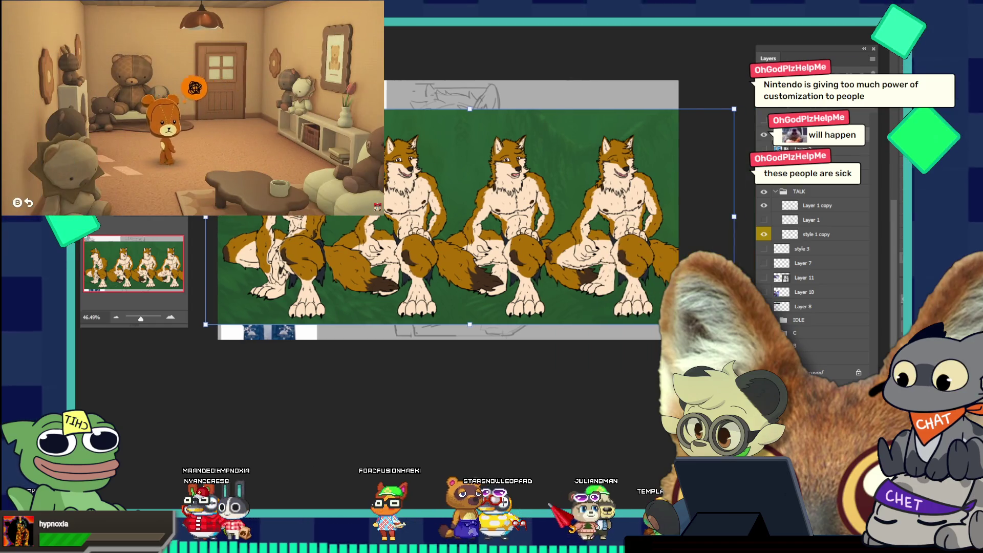
left_click_drag(734, 223, 686, 216)
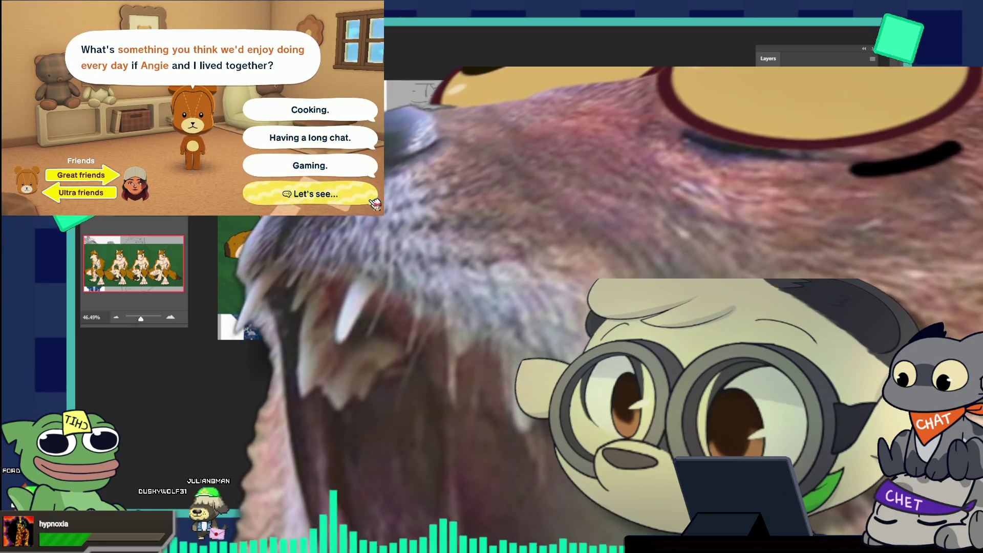
left_click(375, 202)
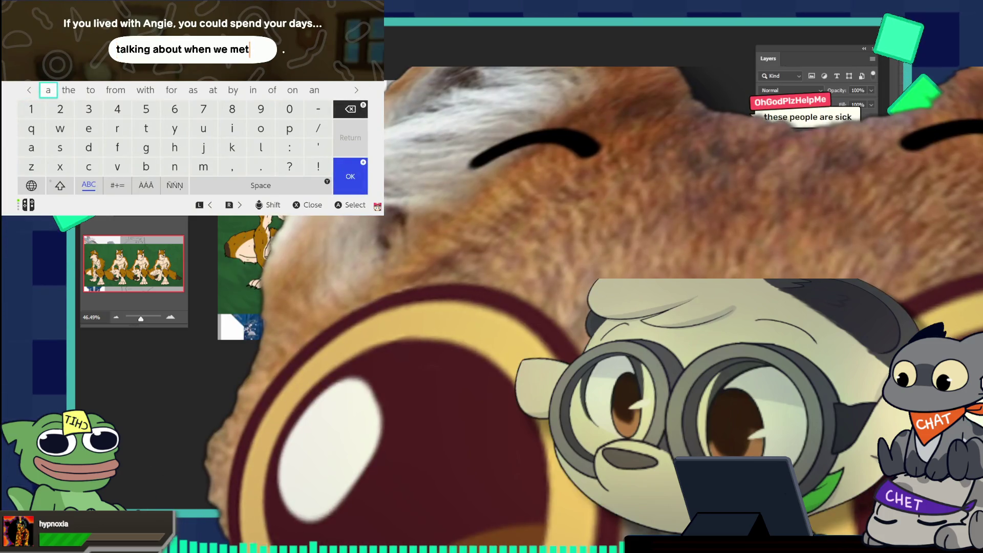
left_click(48, 90)
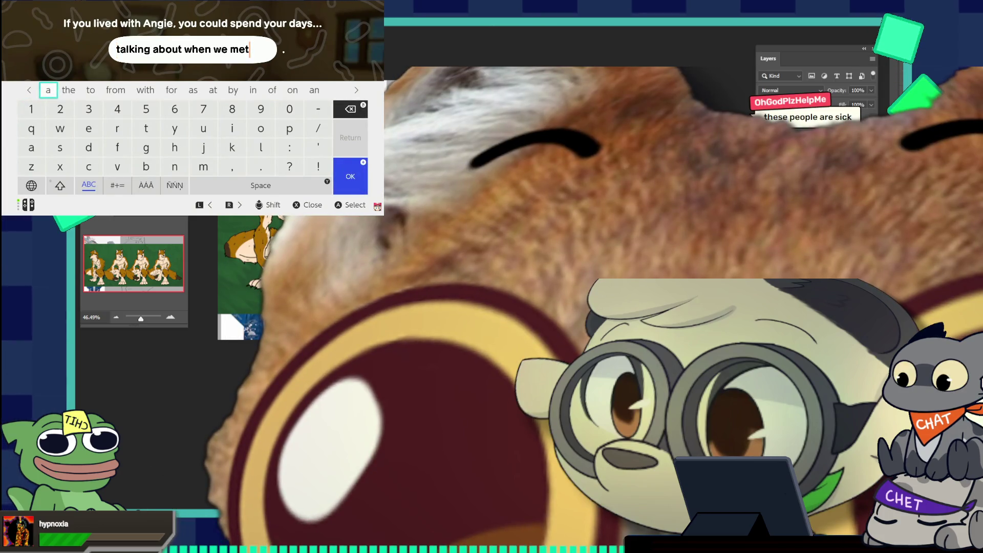
key("Return")
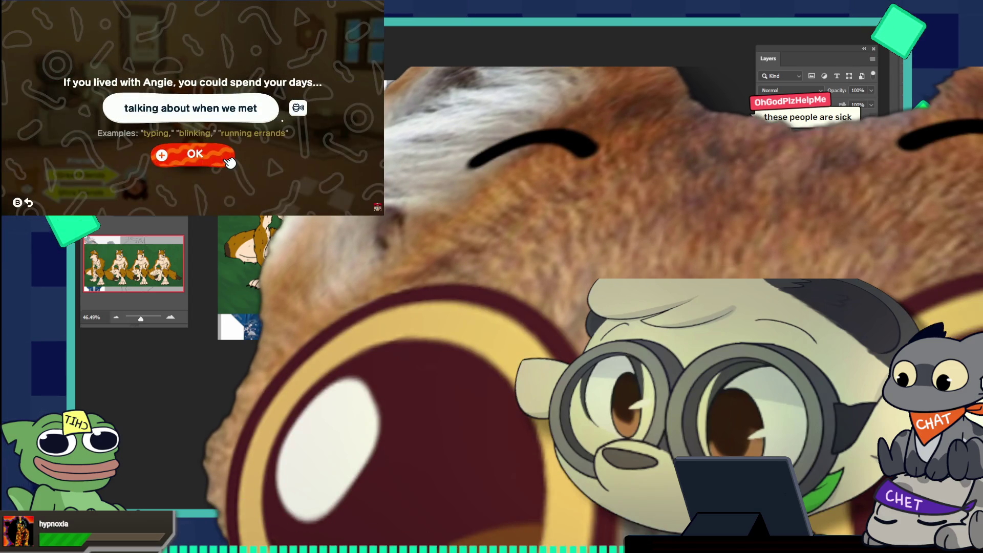
left_click(225, 156)
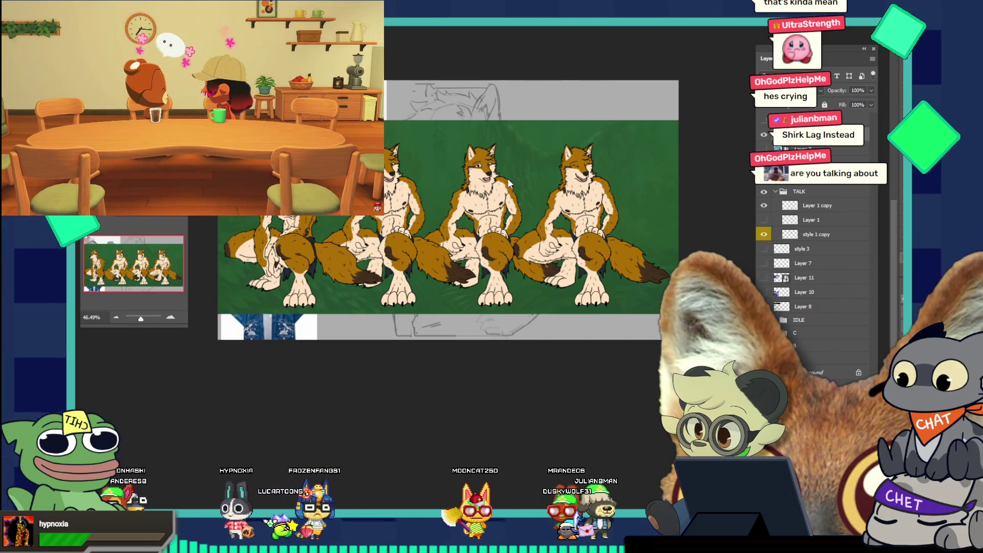
Zoom in to inspect the second wolf, then remove the four-wolf lineup layer
scroll(510, 174, "up", 5)
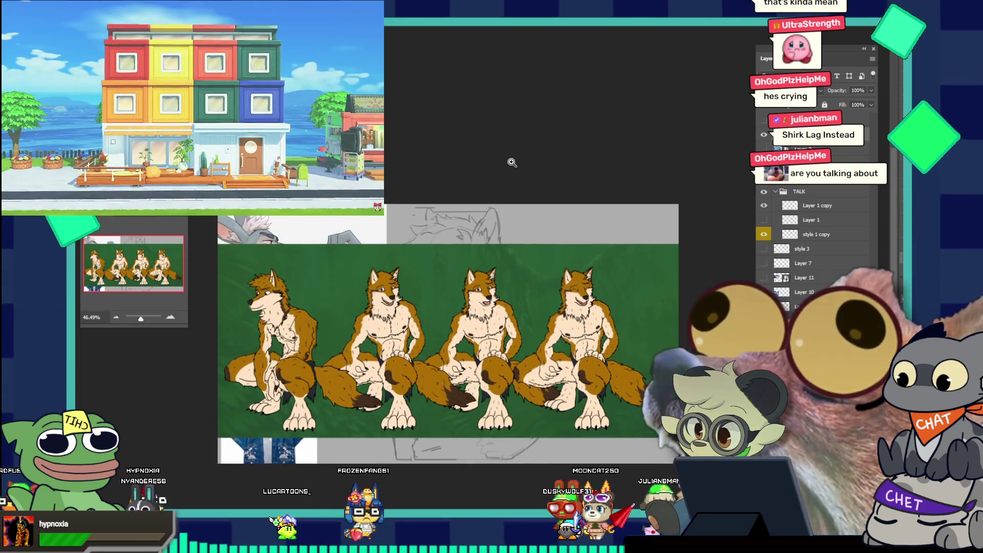
scroll(512, 162, "down", 2)
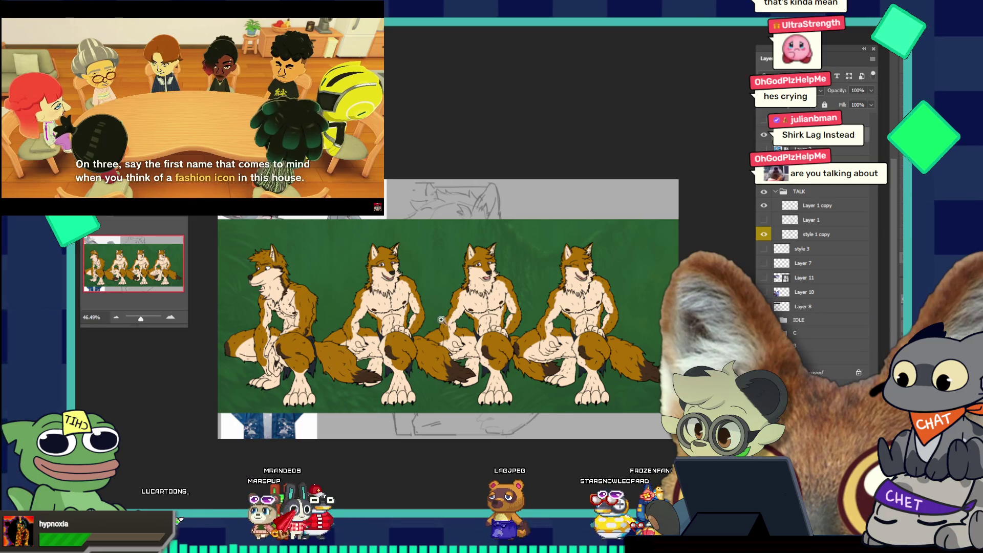
left_click(378, 300)
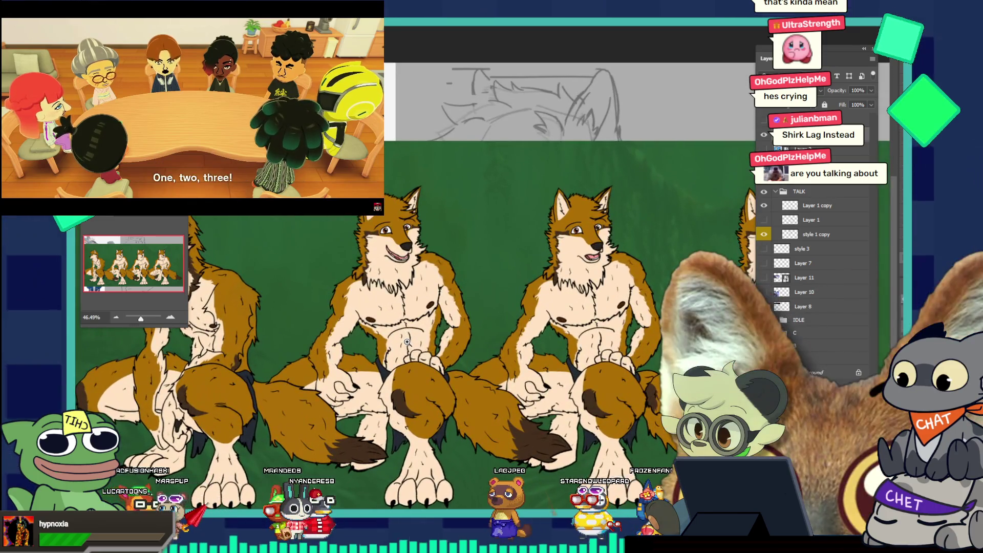
left_click_drag(407, 342, 380, 275)
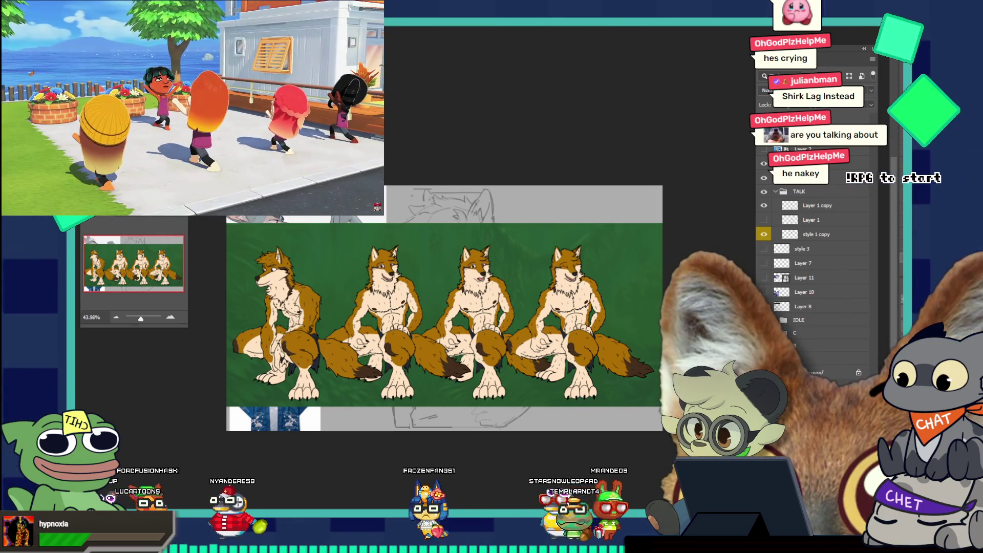
key("ctrl+z")
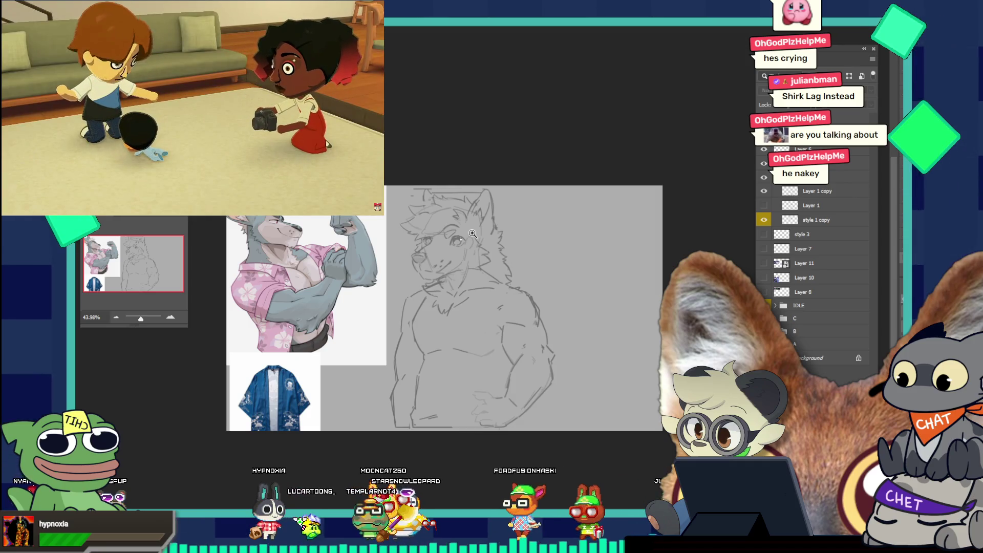
left_click_drag(471, 234, 503, 268)
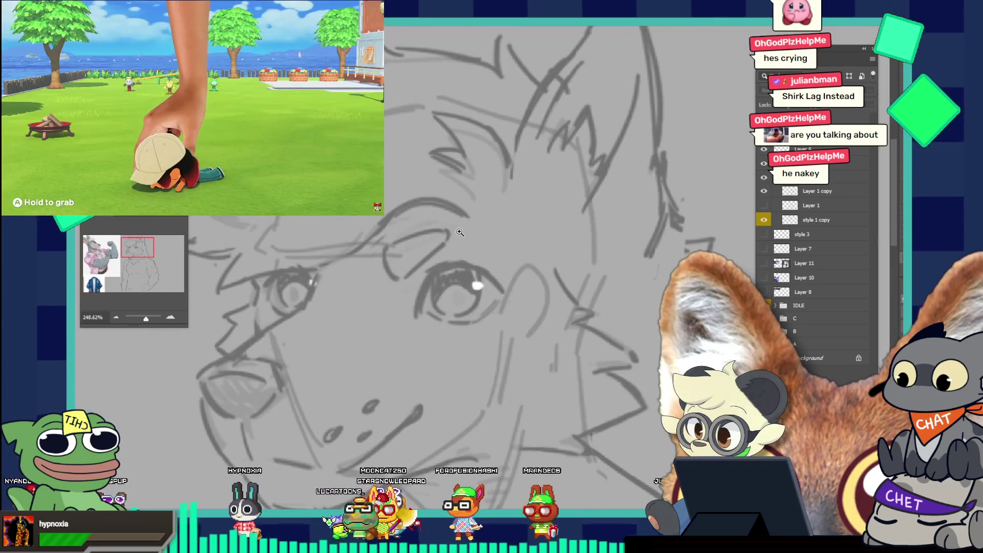
left_click_drag(433, 250, 417, 253)
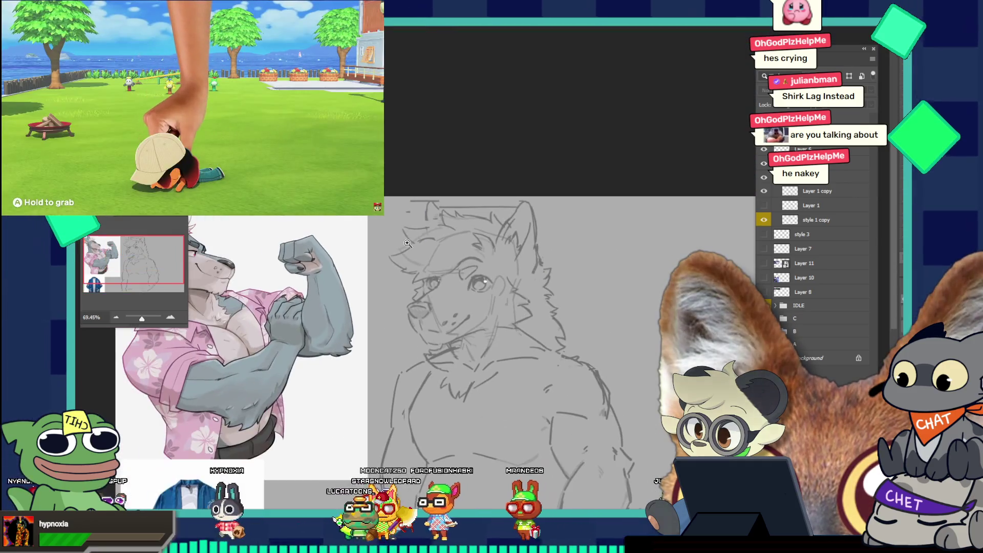
mouse_move(519, 271)
left_mouse_down()
mouse_move(553, 271)
mouse_move(477, 270)
mouse_move(486, 309)
mouse_move(505, 303)
left_mouse_up()
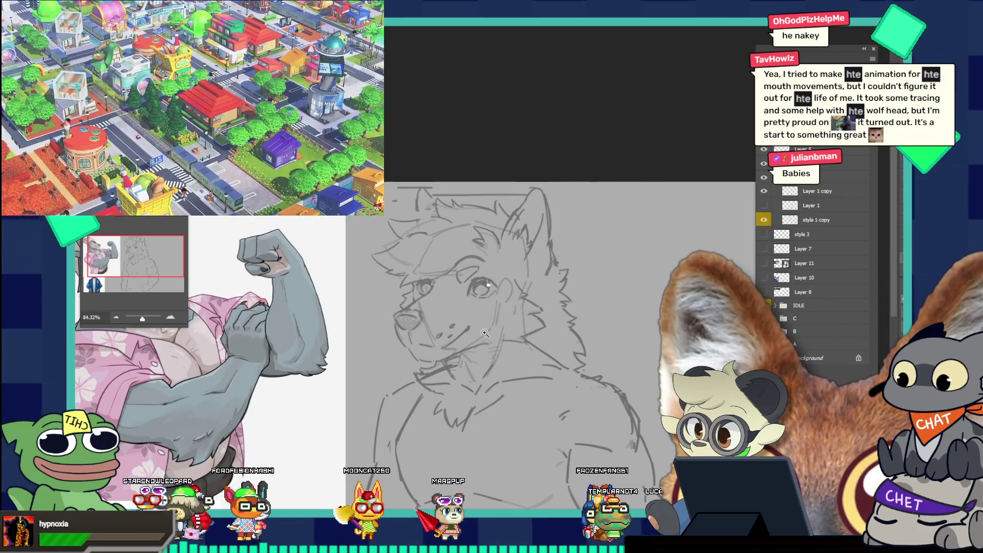
scroll(453, 348, "down", 5)
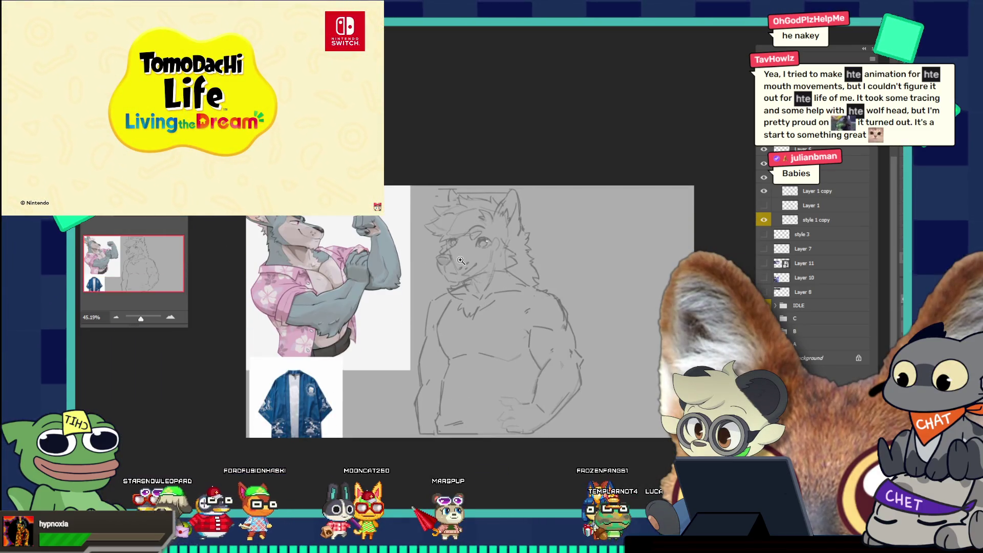
scroll(465, 342, "up", 3)
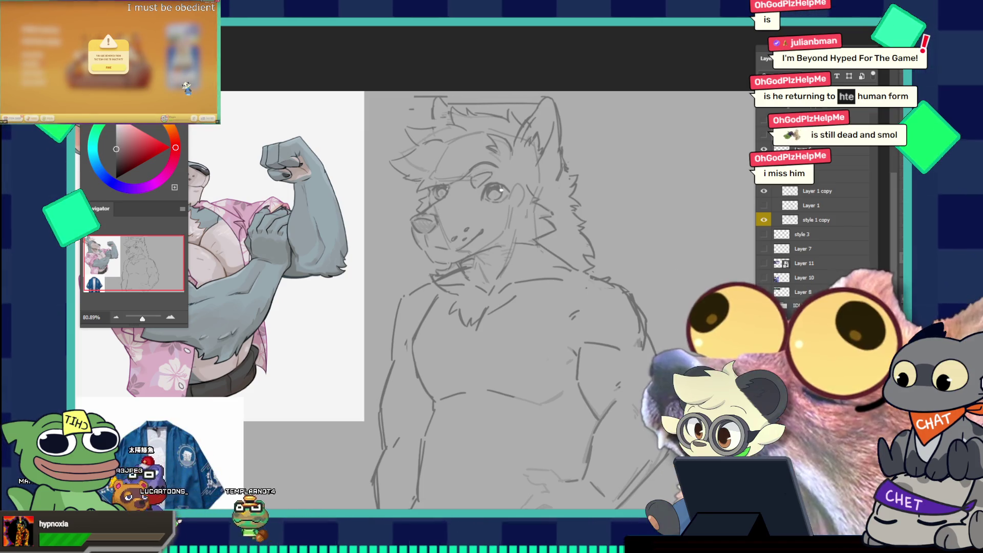
left_click_drag(538, 187, 505, 167)
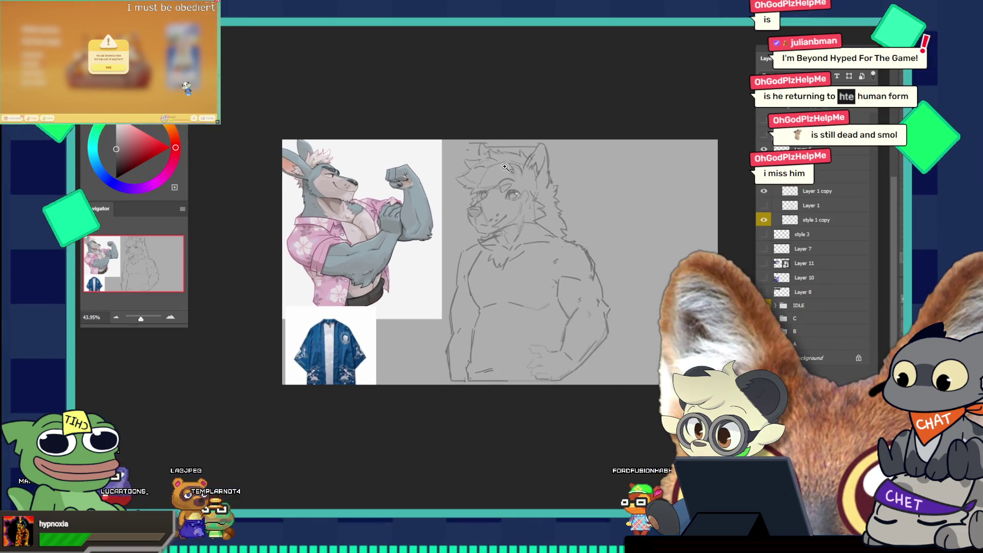
left_click_drag(464, 217, 559, 234)
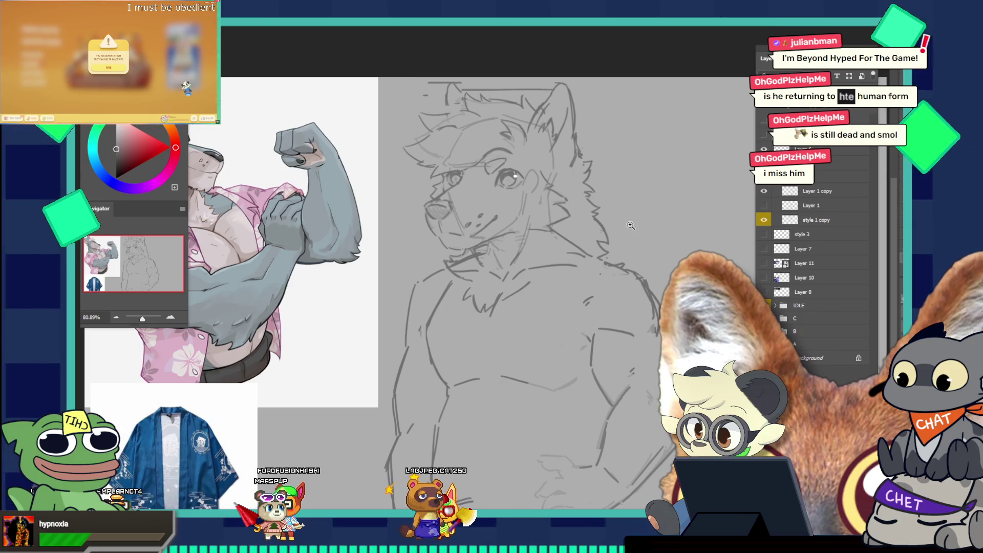
scroll(603, 243, "down", 5)
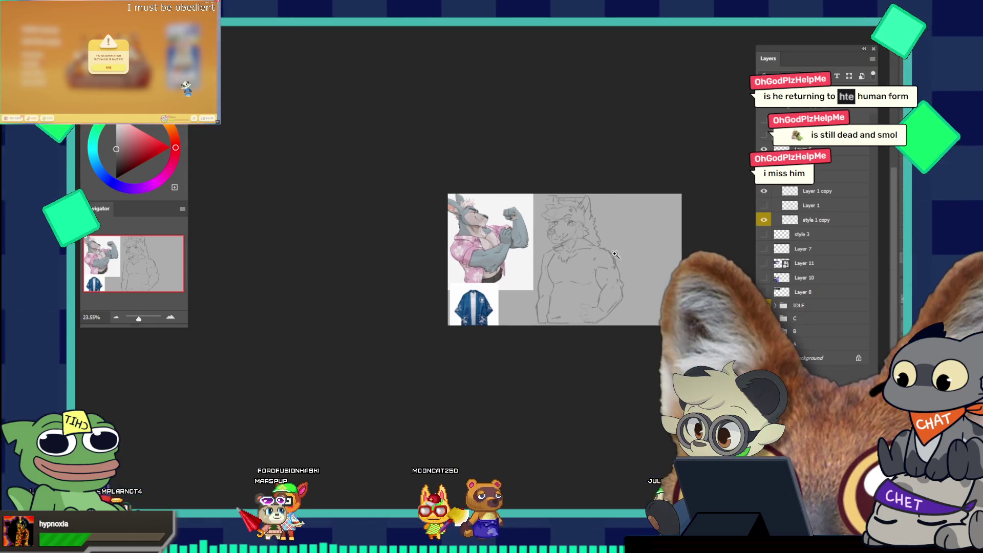
scroll(644, 321, "up", 3)
scroll(589, 307, "up", 4)
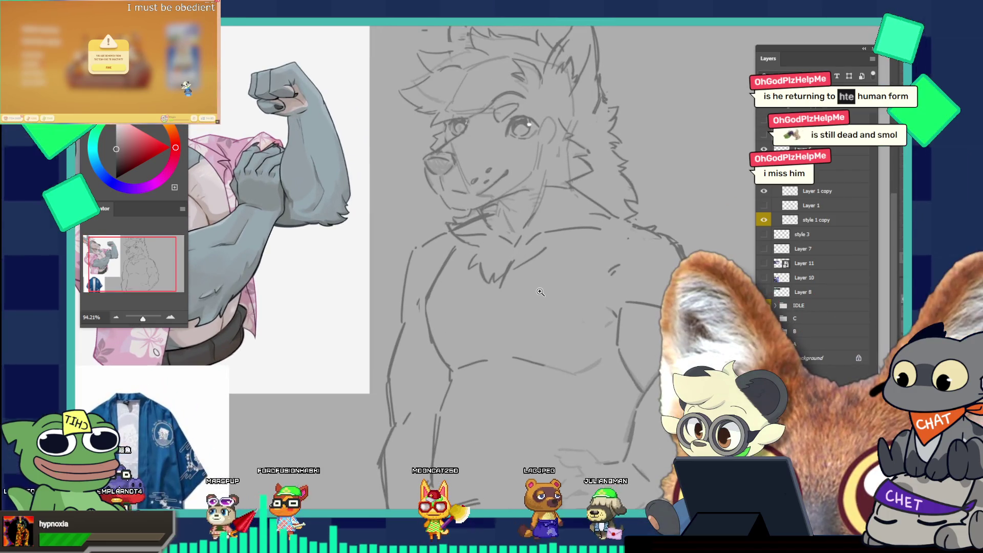
scroll(522, 189, "down", 3)
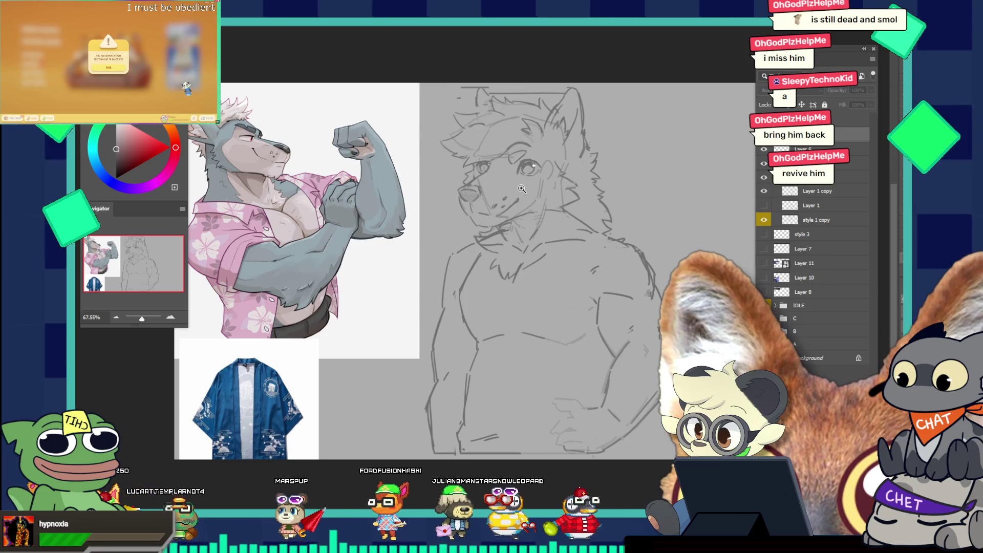
scroll(487, 168, "up", 2)
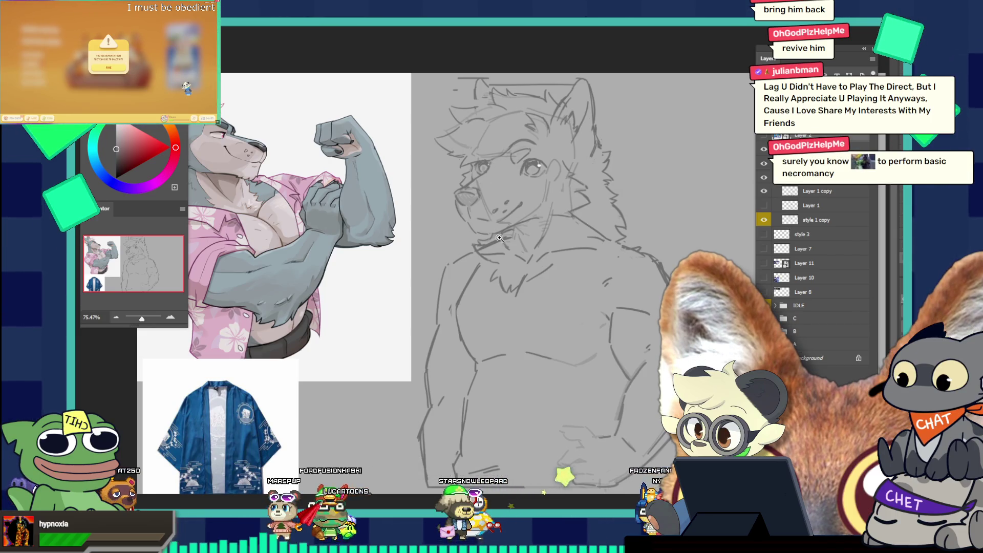
Toggle sketch layer visibility to compare the rough sketch with the detailed wolf face
scroll(553, 176, "up", 1)
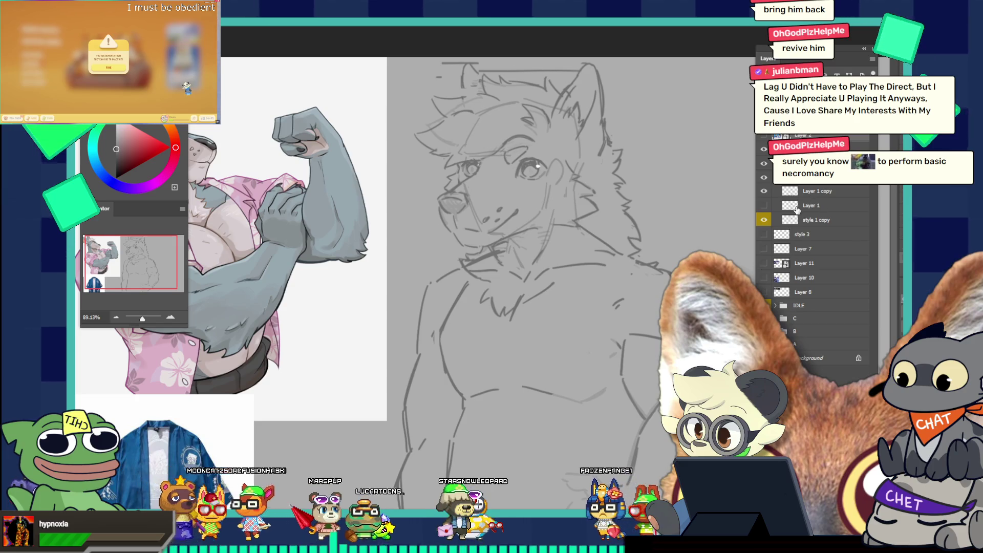
left_click(763, 191)
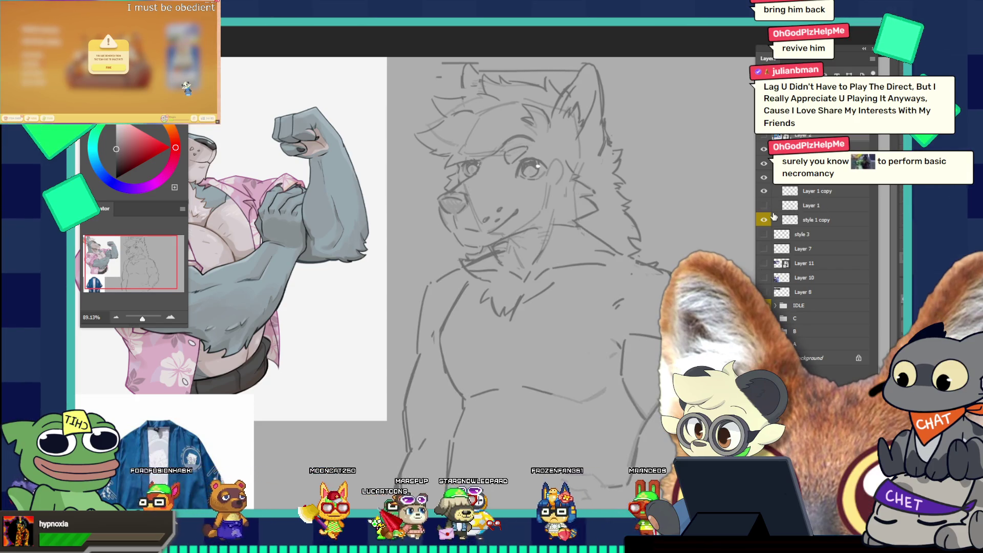
left_click(764, 219)
left_click(764, 220)
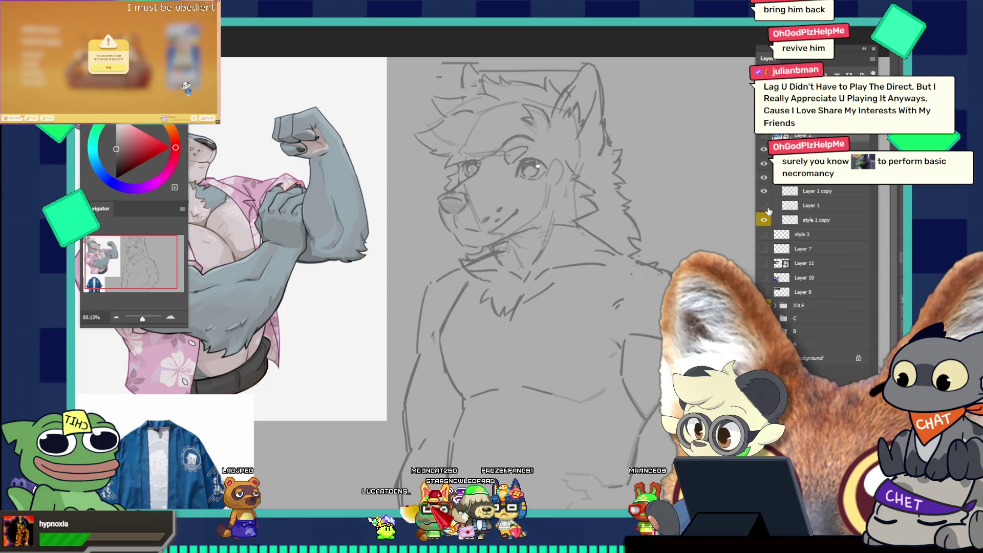
Duplicate Layer 1 copy into Layer 1 copy 2 and hide the original Layer 1 copy
left_click(803, 197)
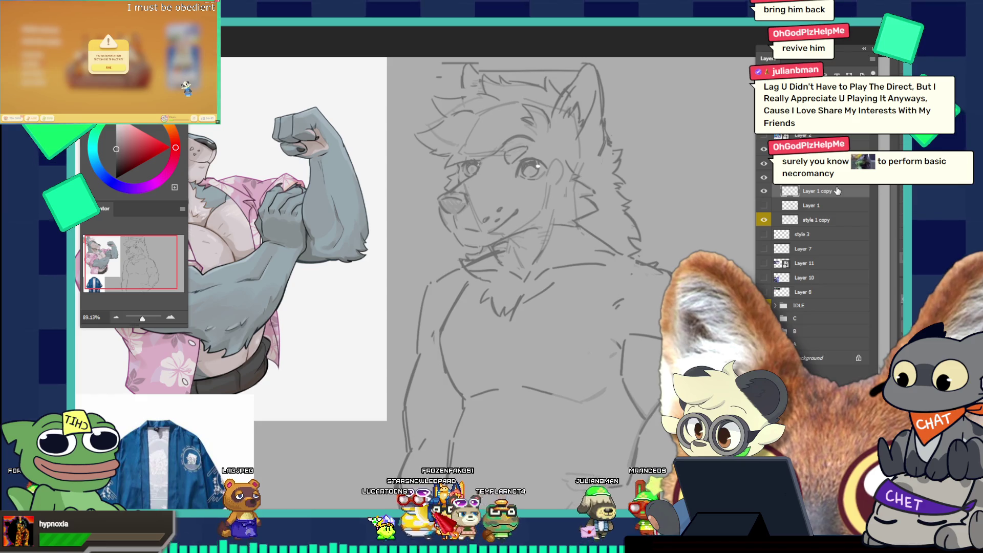
key("ctrl+j")
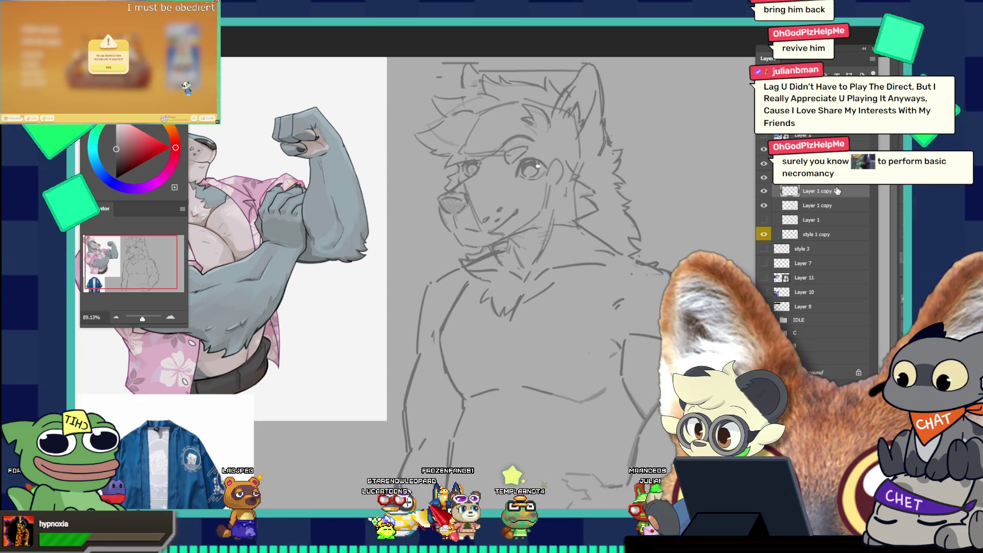
left_click(765, 206)
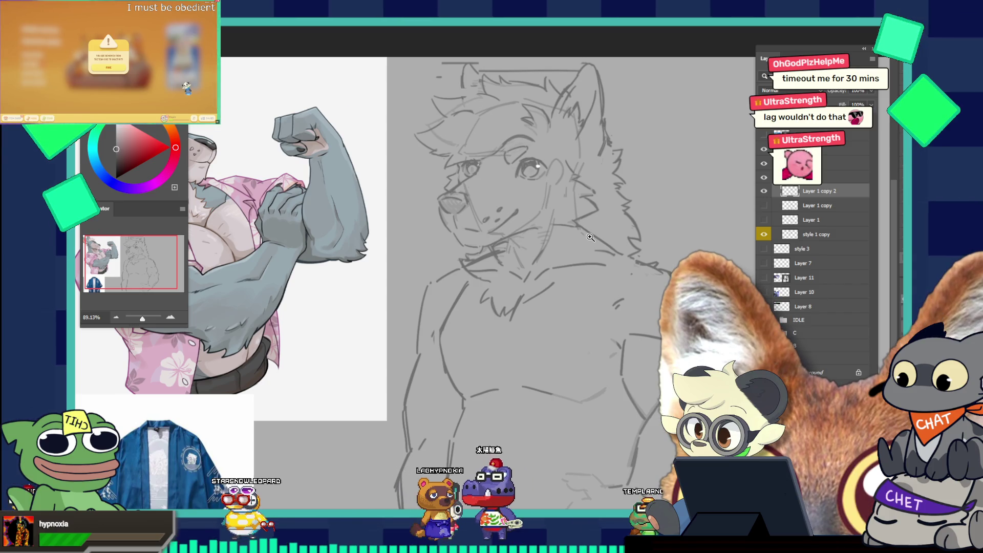
Zoom the sketch to 100%, delete Layer 1 copy 2, and show Layer 1 copy again
left_click(483, 202)
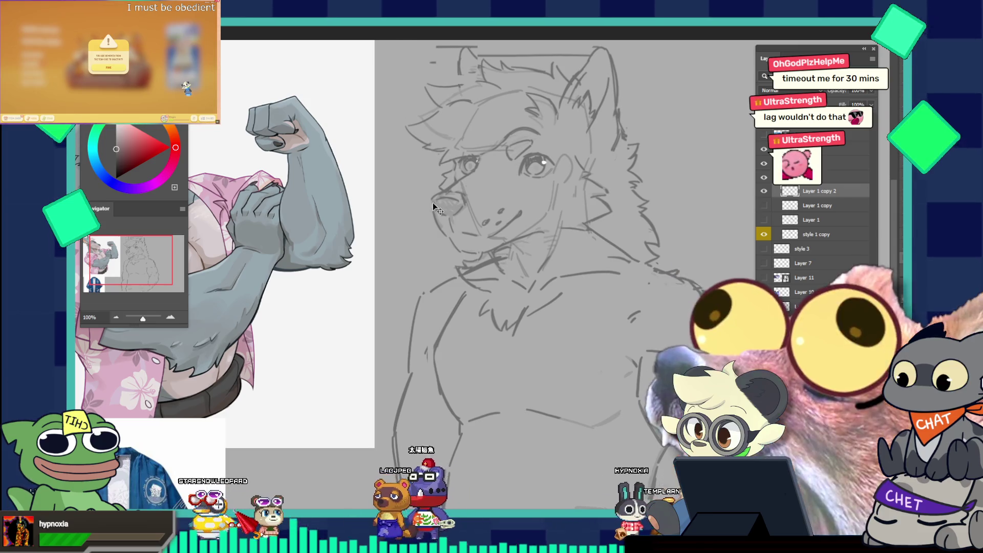
left_click_drag(433, 201, 437, 211)
key("ctrl+z")
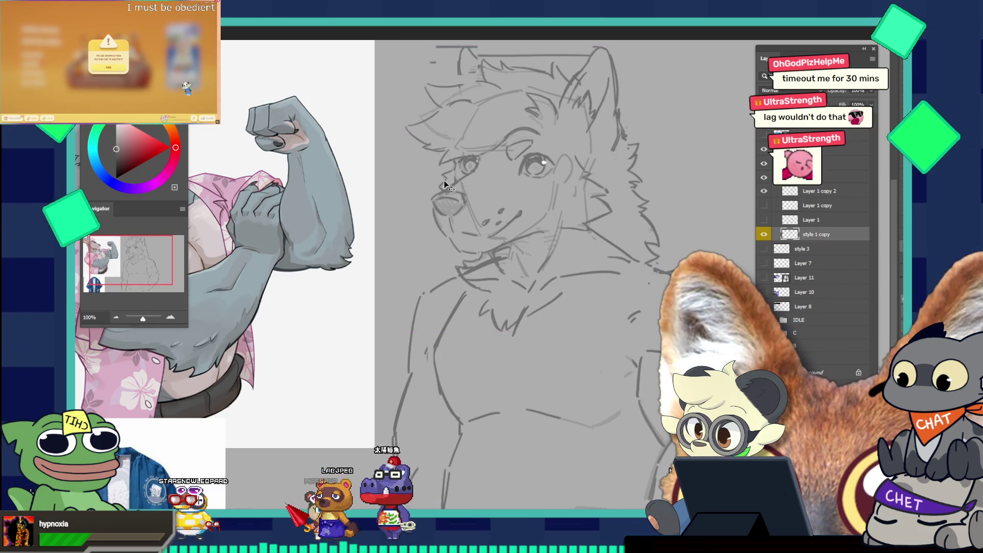
left_click(764, 191)
left_click(764, 191)
left_click(830, 192)
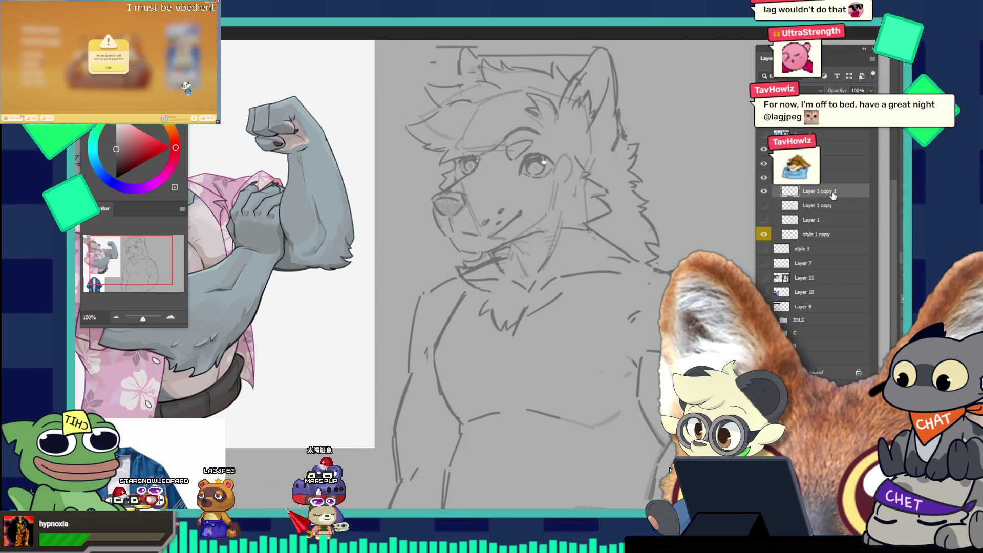
key("Delete")
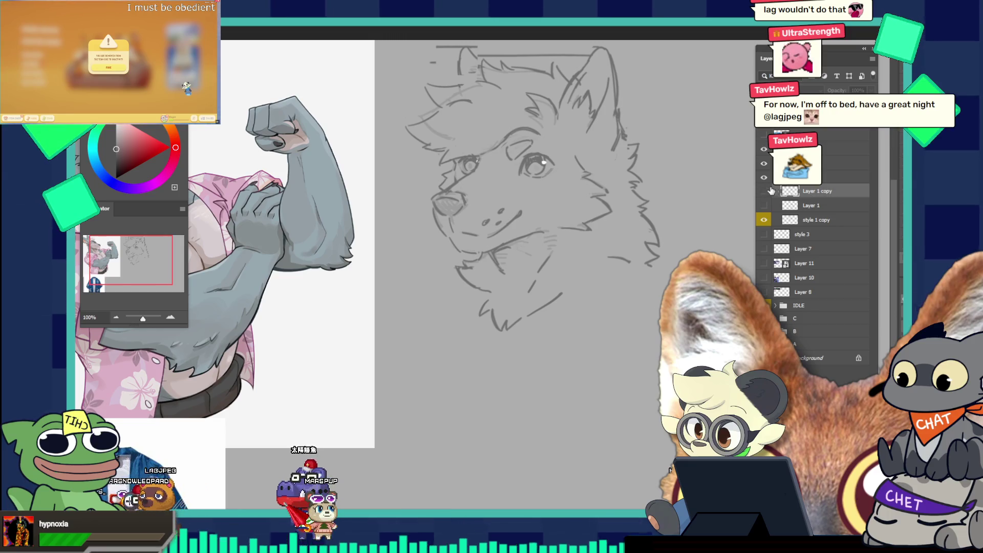
left_click(768, 192)
Duplicate style 1 copy into style 1 copy 2, enlarge the brush, and select Layer 1 copy
left_click(823, 219)
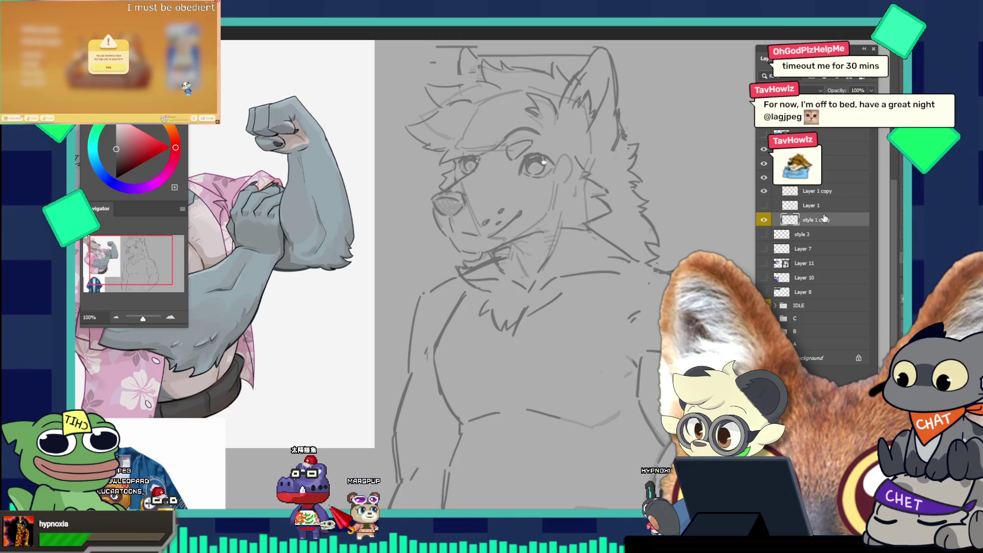
key("ctrl+j")
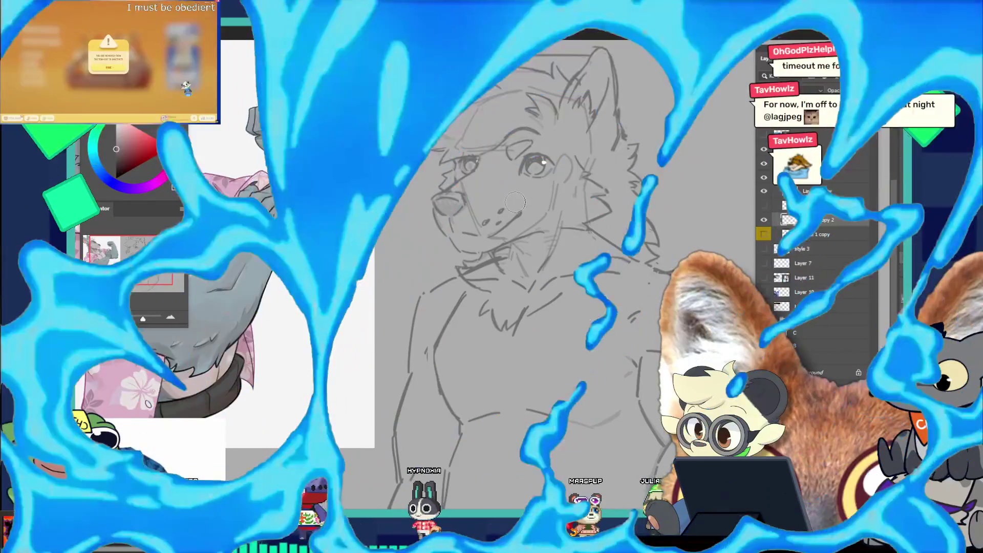
key("bracketright")
key("bracketright")
key("bracketright")
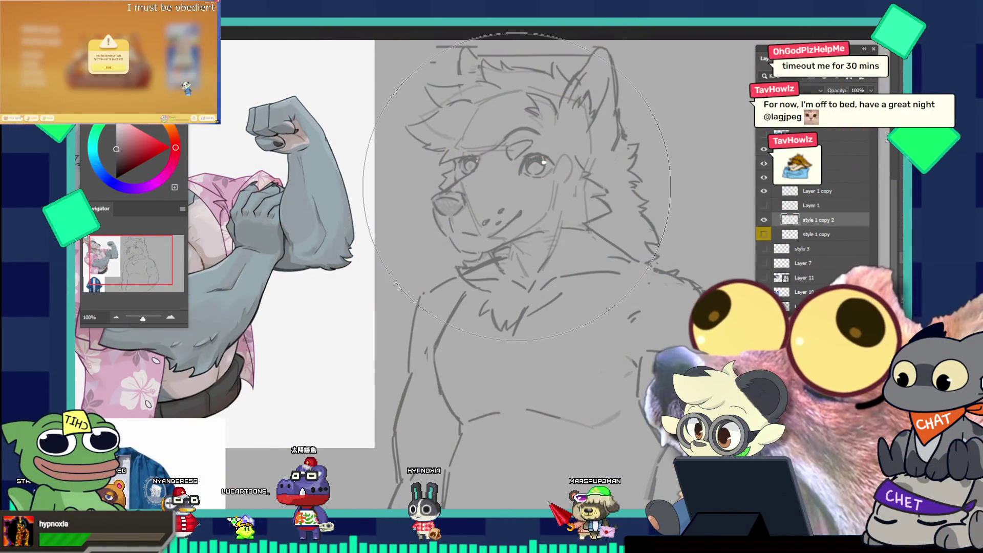
key("bracketright")
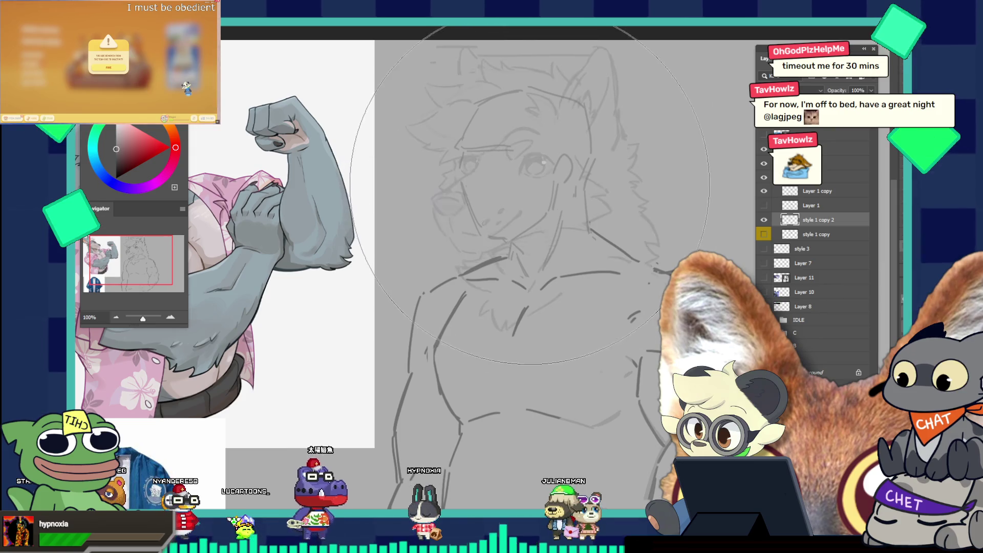
left_click(810, 197)
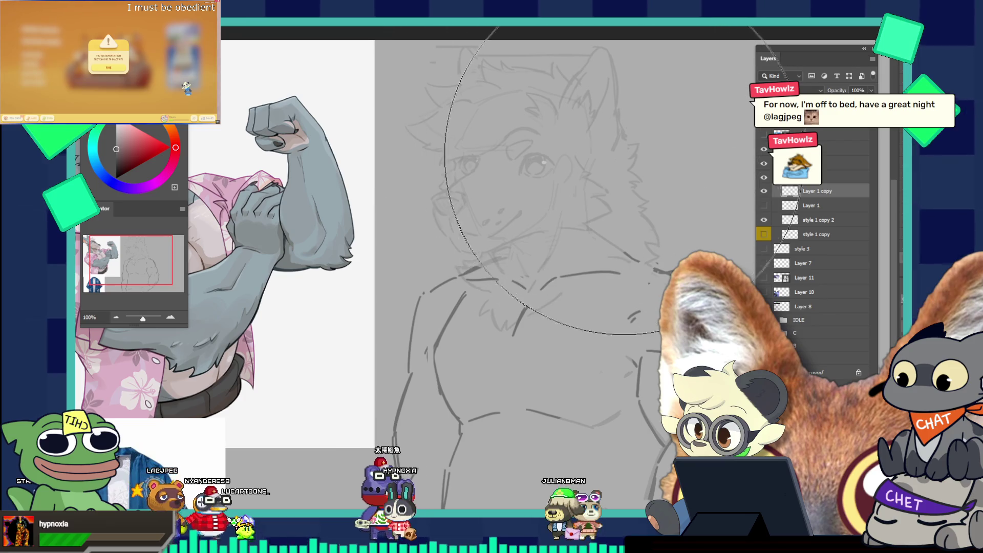
scroll(665, 184, "down", 5)
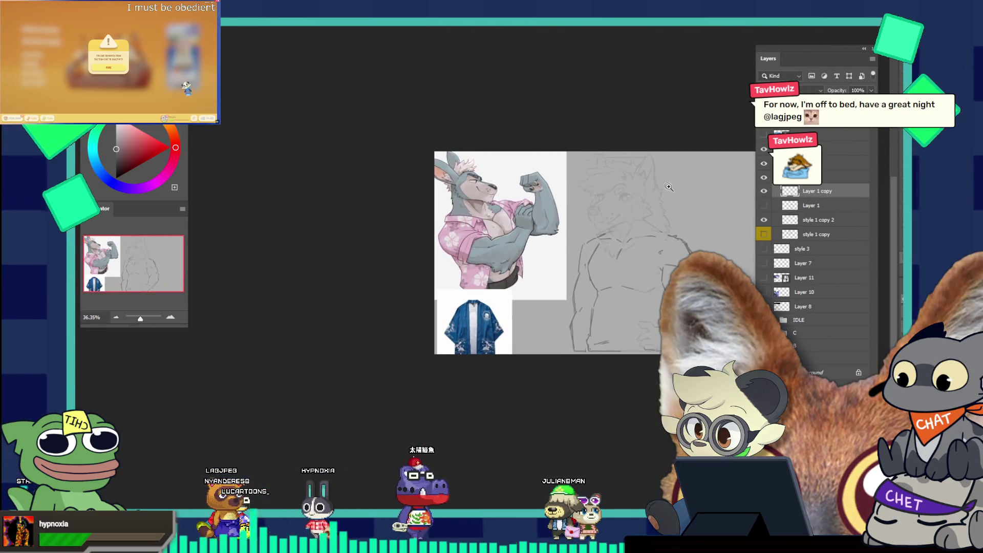
scroll(665, 184, "up", 5)
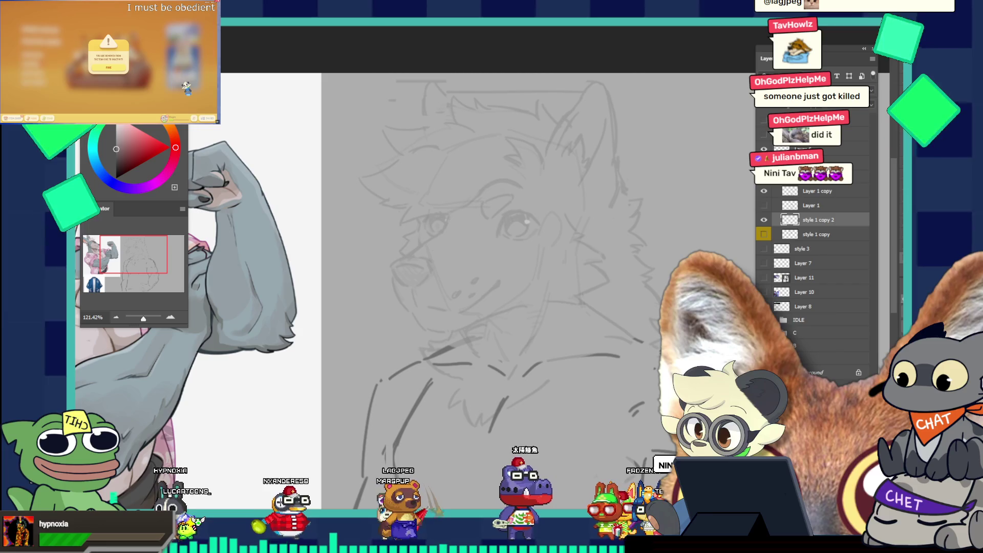
Create a new empty guide layer and draw the first horizontal guide line across the face
key("ctrl+shift+alt+n")
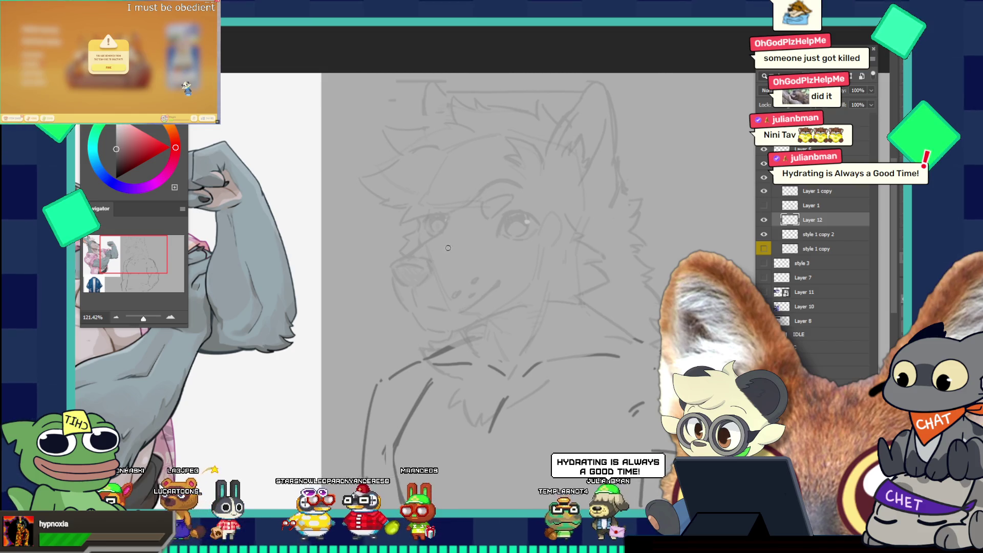
left_click_drag(429, 253, 446, 237)
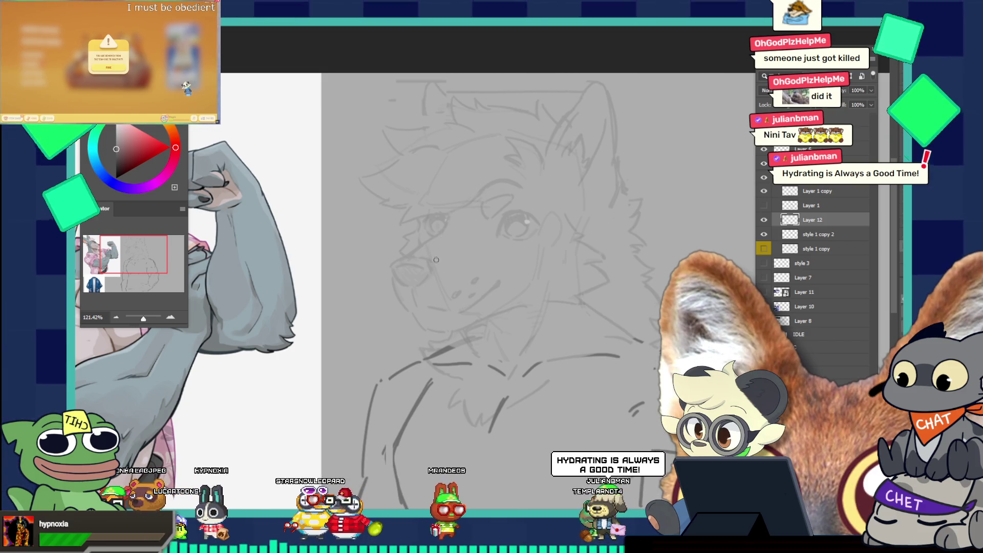
key("ctrl+z")
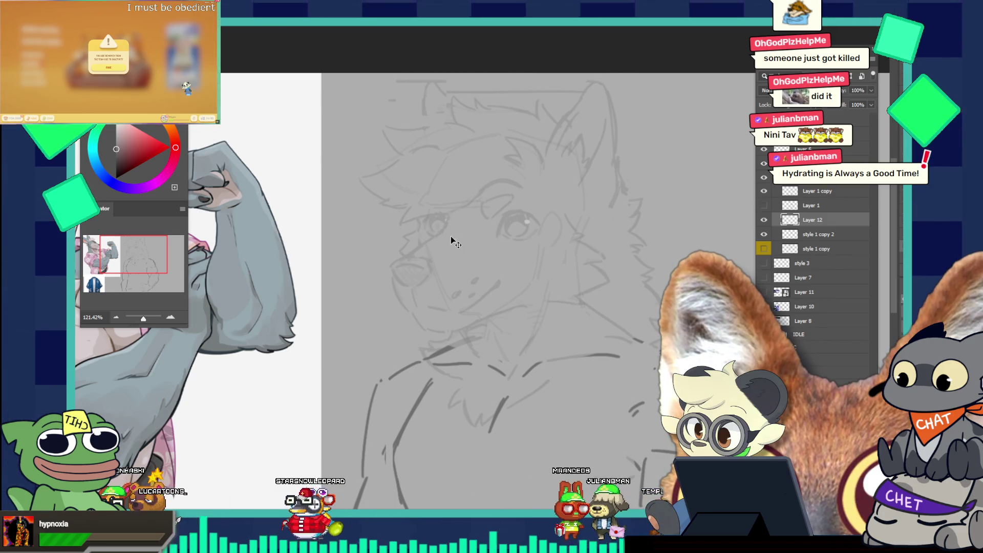
left_click_drag(452, 235, 435, 256)
key("ctrl+z")
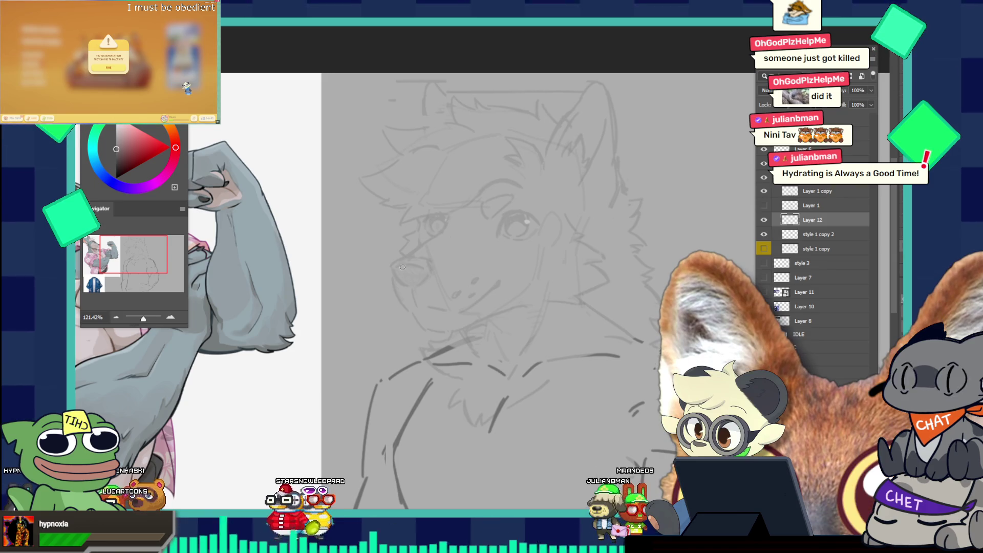
left_click_drag(350, 252, 685, 253)
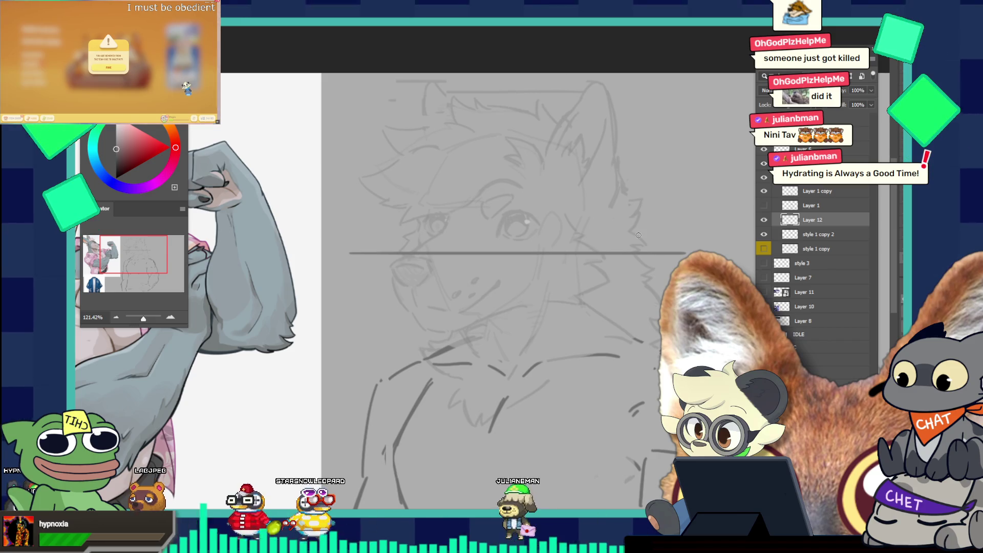
left_click(764, 221)
left_click(763, 221)
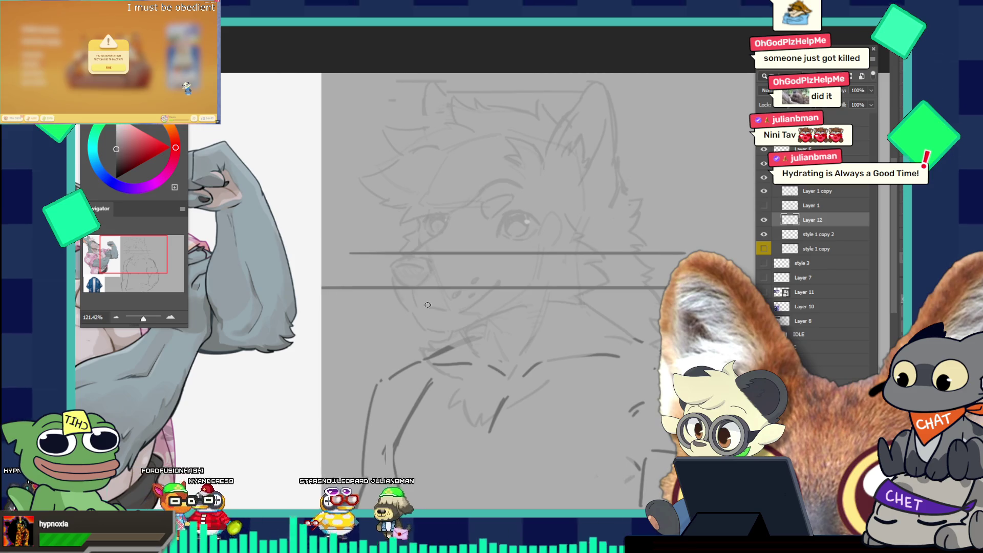
Redraw straight horizontal guide lines at eye level spanning the full face width
left_click_drag(426, 332, 655, 332)
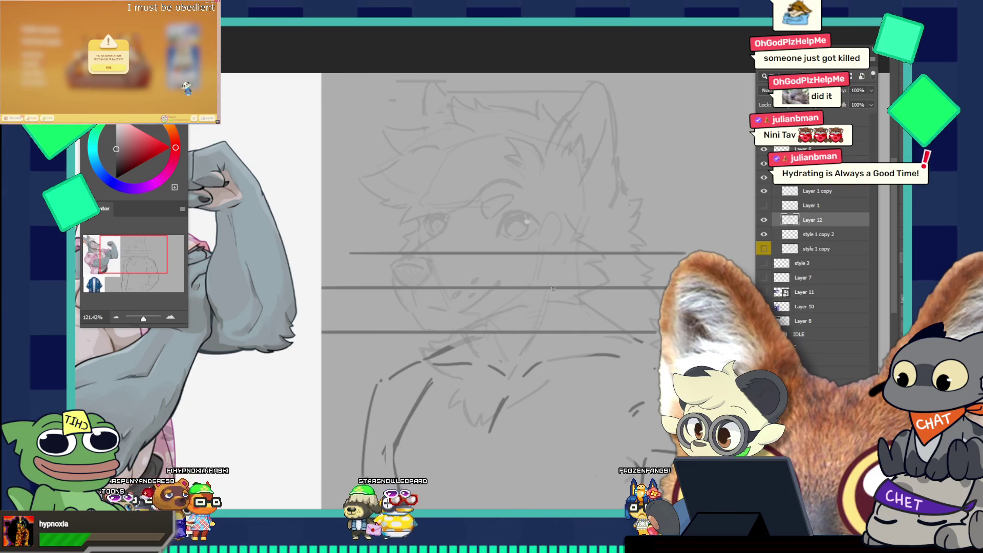
mouse_move(410, 310)
left_mouse_down()
mouse_move(339, 311)
mouse_move(660, 311)
mouse_move(328, 245)
mouse_move(752, 234)
left_mouse_up()
key("ctrl+z")
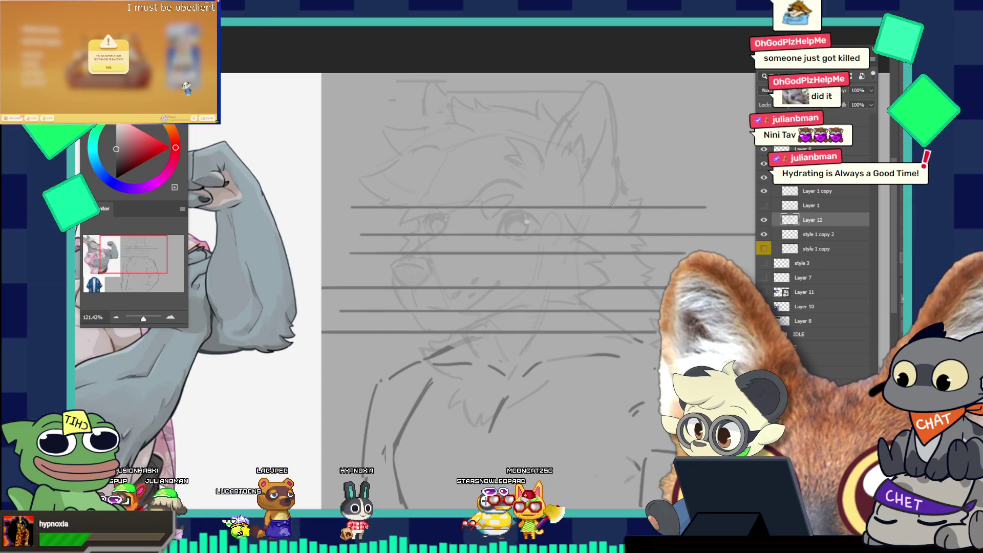
key("ctrl+z")
key("ctrl+z")
left_click_drag(529, 236, 324, 235)
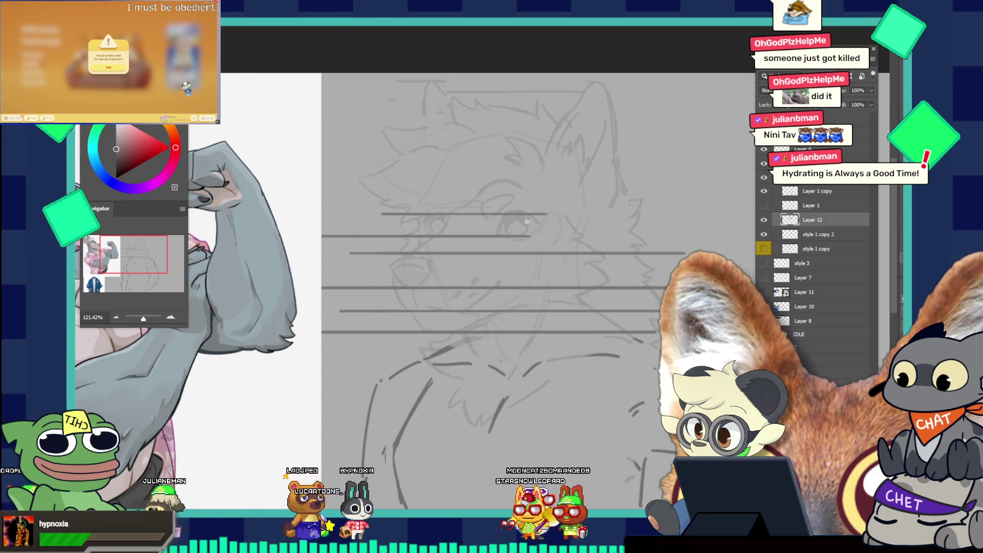
left_click_drag(536, 212, 639, 214)
left_click_drag(474, 211, 356, 210)
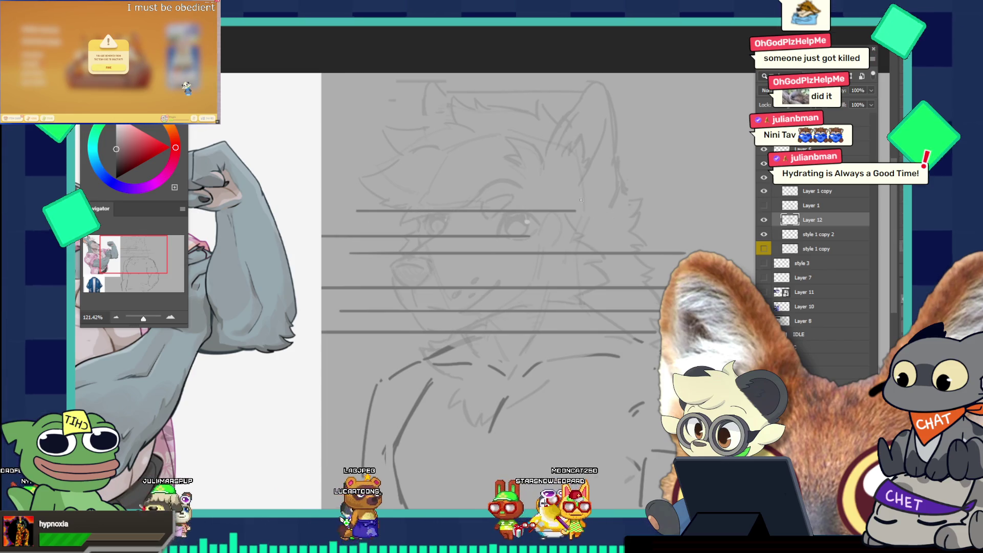
left_click_drag(522, 210, 650, 210)
Add long horizontal guide lines across the forehead, near the ear tips, and below the chin
mouse_move(462, 99)
left_mouse_down()
mouse_move(359, 98)
mouse_move(711, 98)
left_mouse_up()
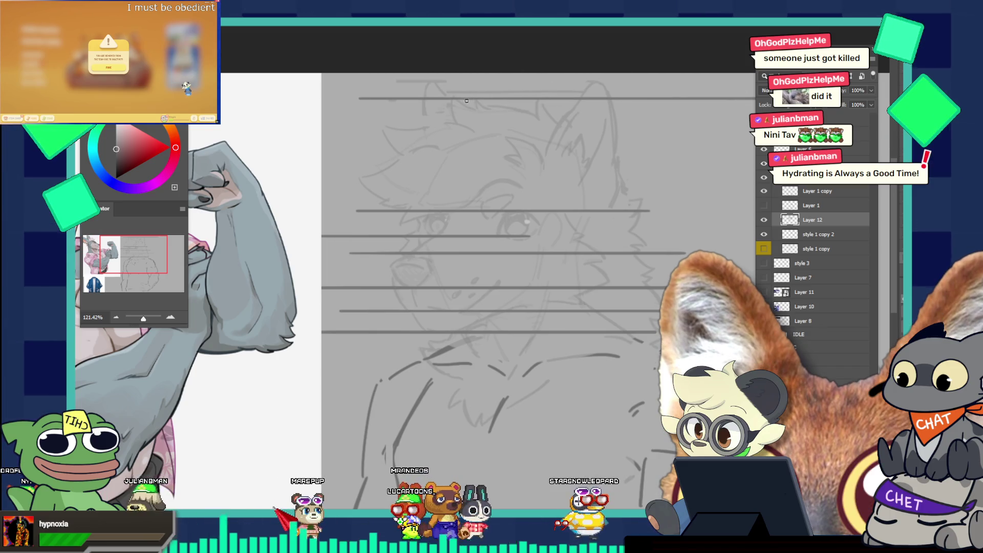
left_click_drag(430, 80, 700, 79)
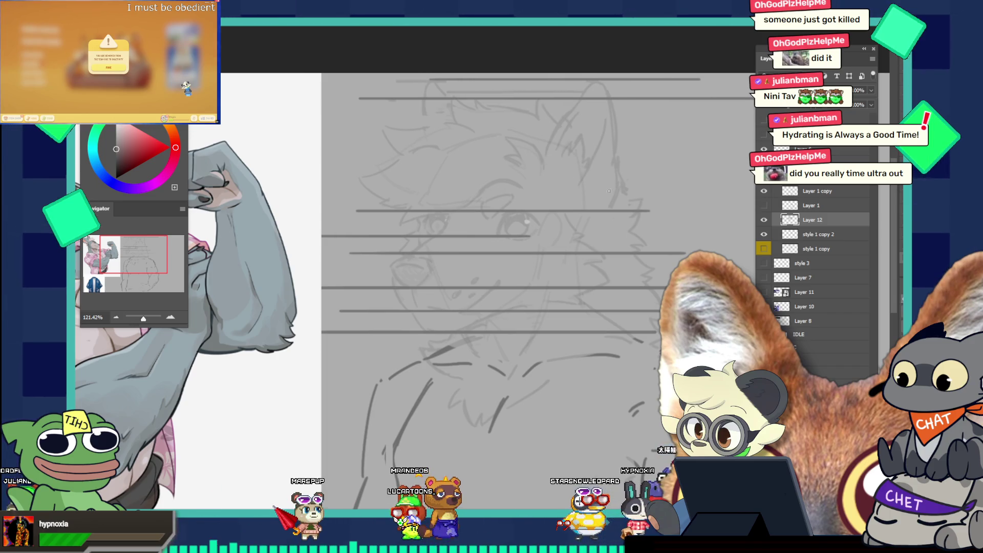
left_click_drag(700, 79, 518, 185)
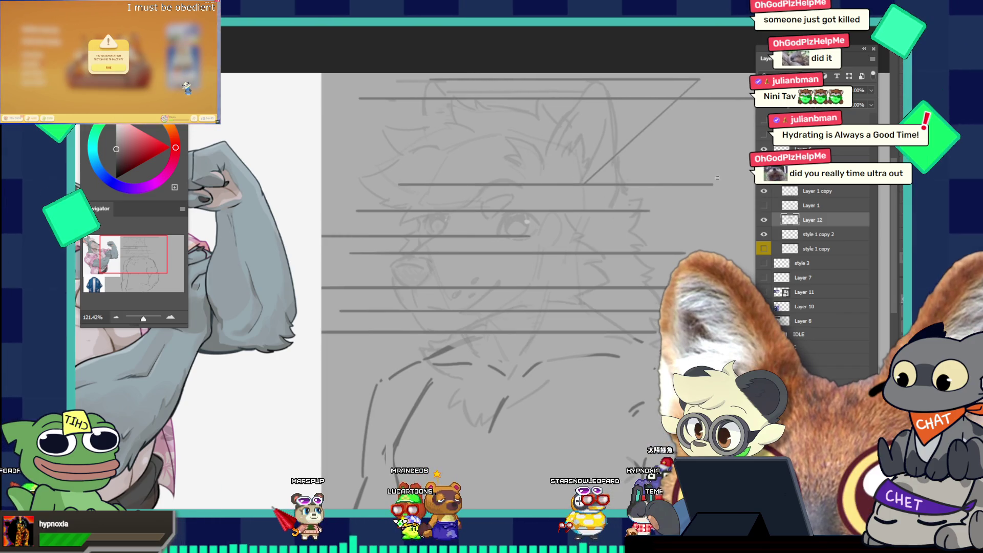
key("ctrl+z")
mouse_move(580, 183)
left_mouse_down()
mouse_move(355, 183)
mouse_move(755, 183)
left_mouse_up()
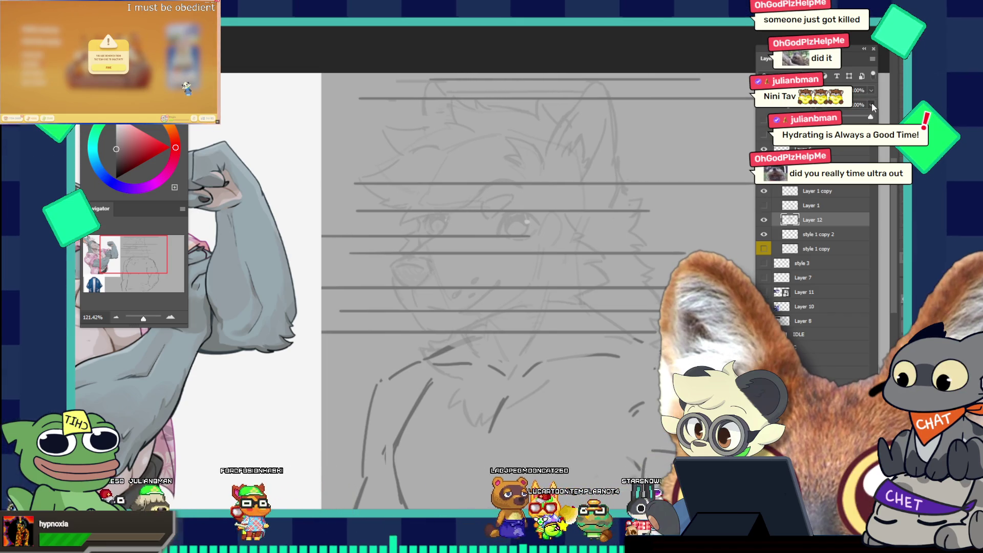
left_click(871, 105)
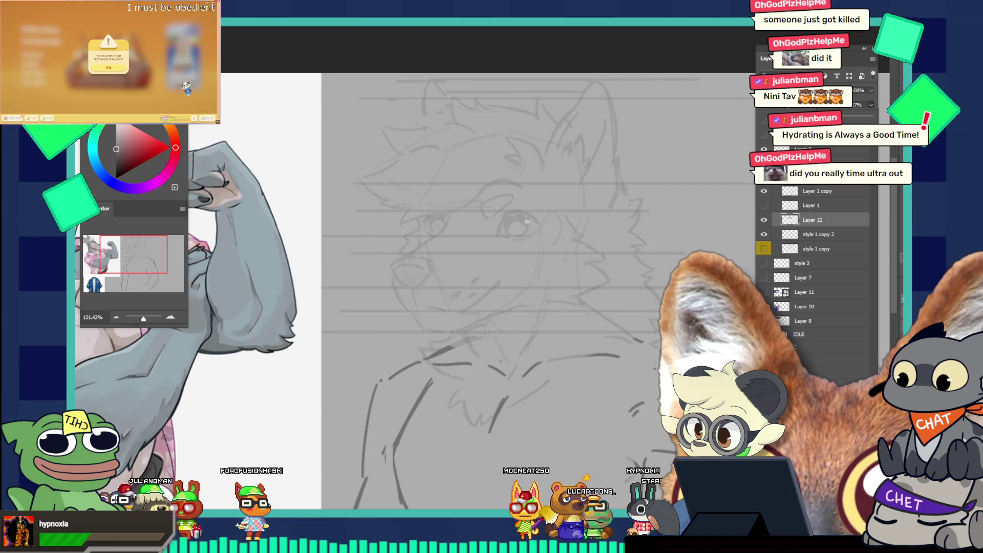
Fade the Layer 12 guide lines to 27% fill and rename the guide layer
left_click(842, 116)
scroll(512, 256, "down", 2)
scroll(558, 253, "up", 3)
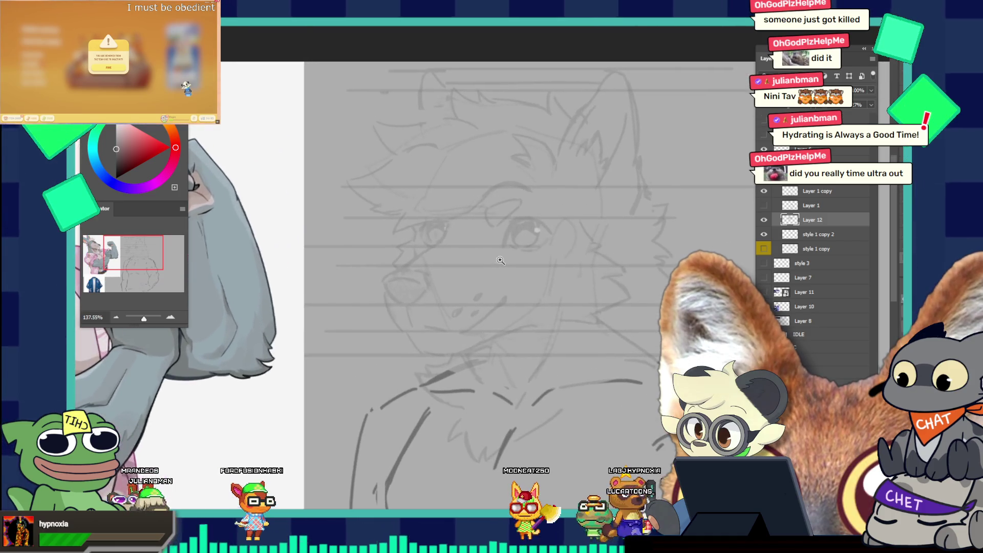
double_click(813, 219)
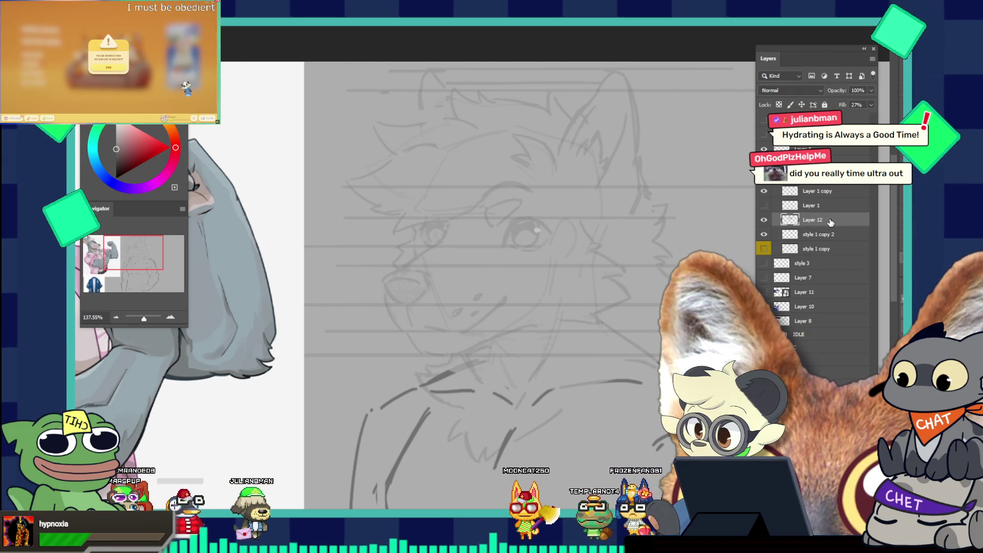
left_click(835, 230)
left_click(824, 220)
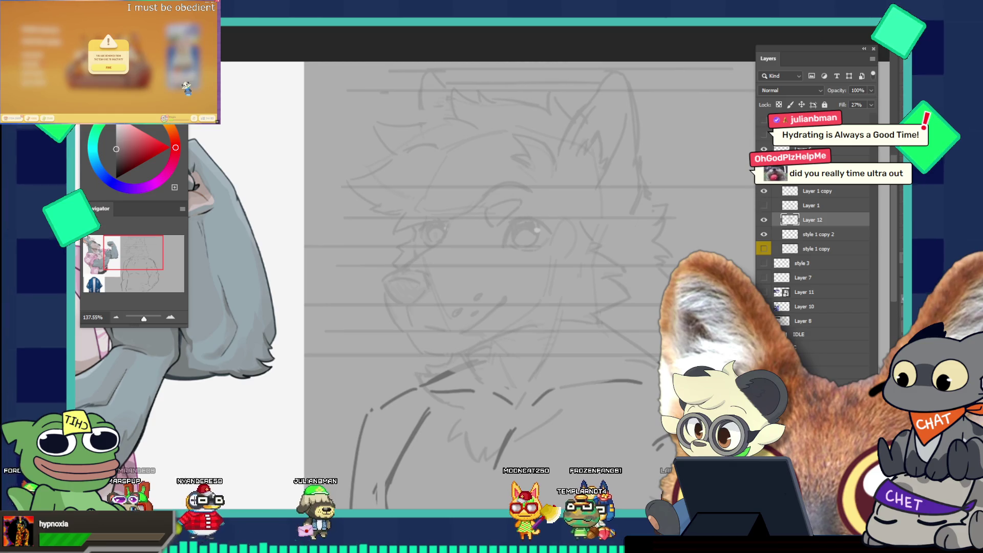
scroll(483, 234, "up", 2)
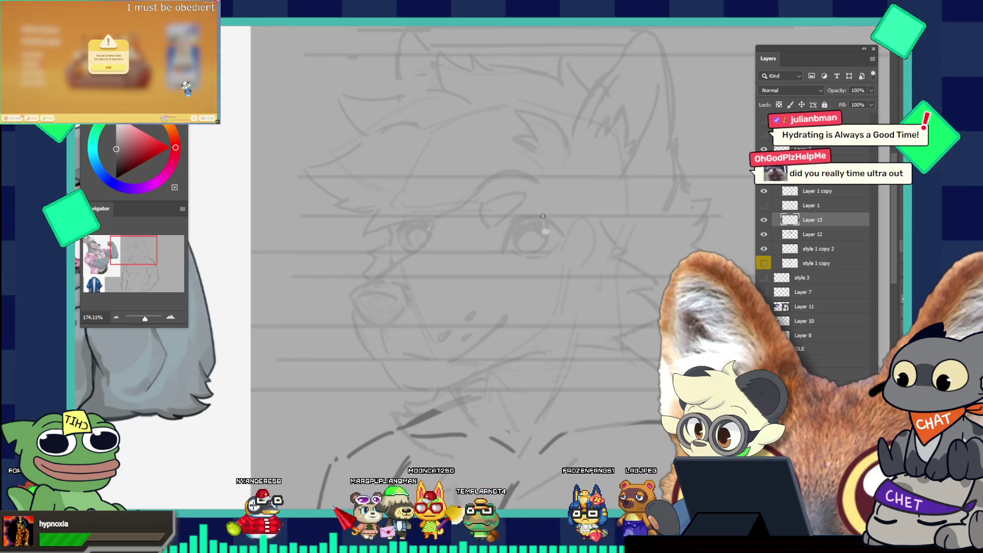
Redraw the right eye outline with a darker curve and extend the upper lid line rightward
left_click_drag(526, 237, 537, 214)
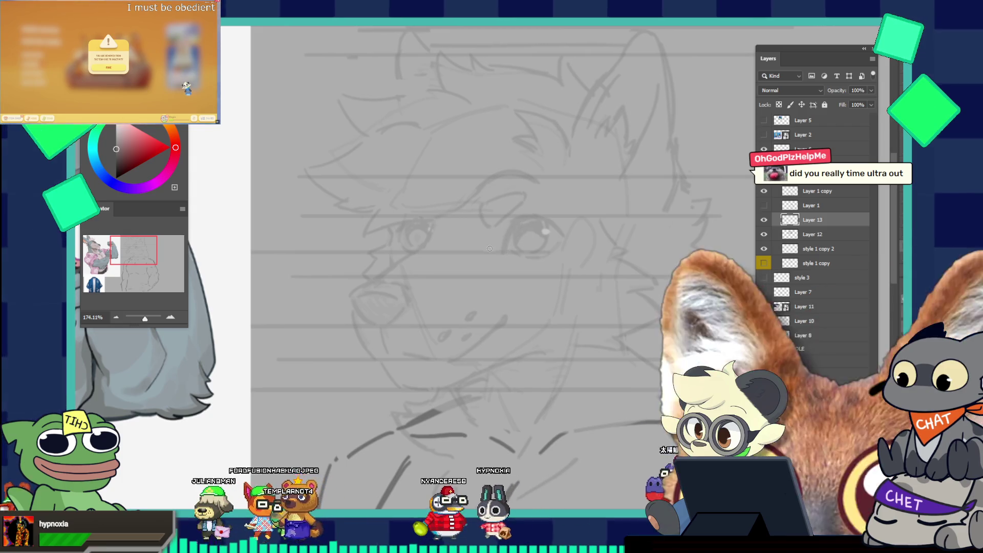
key("ctrl+z")
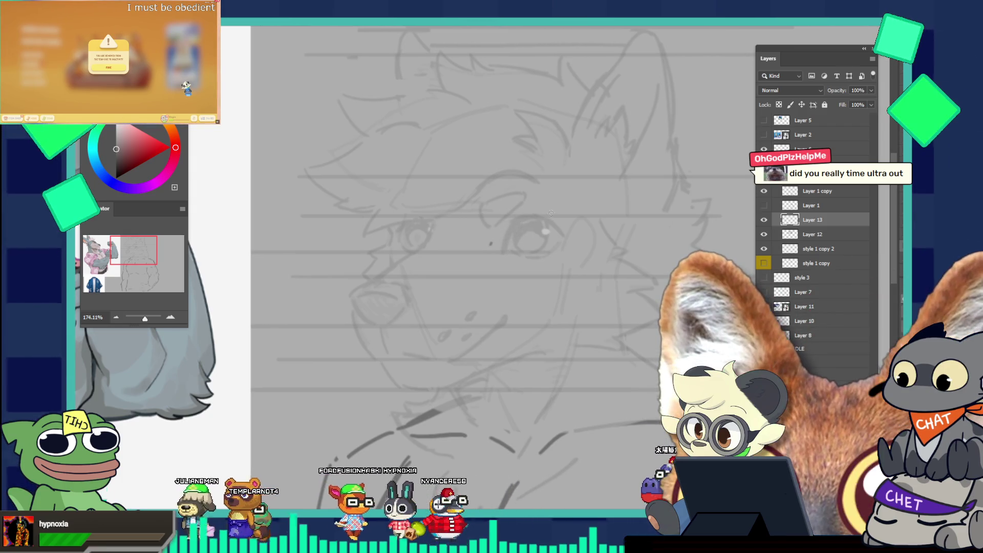
mouse_move(494, 250)
left_mouse_down()
mouse_move(520, 221)
mouse_move(512, 222)
left_mouse_up()
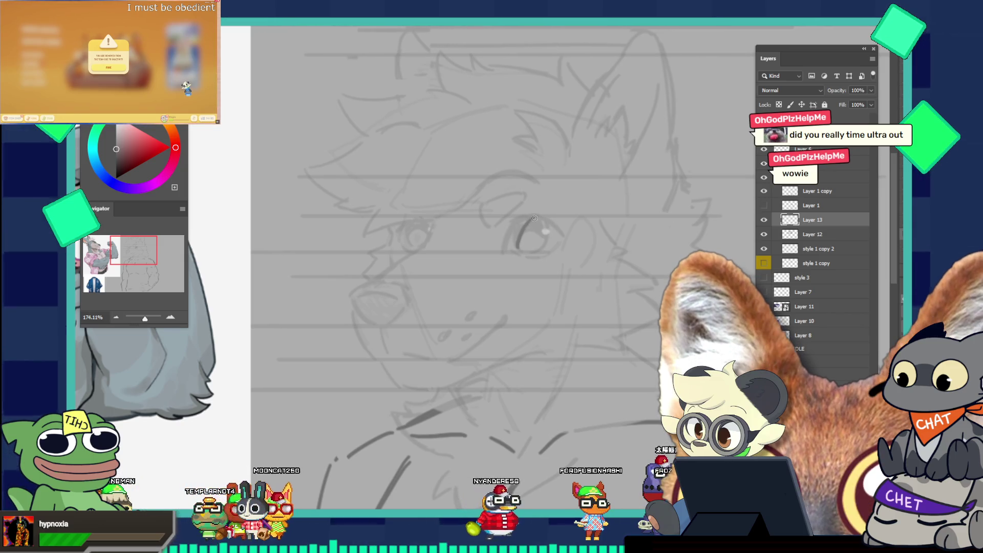
left_click_drag(524, 225, 527, 226)
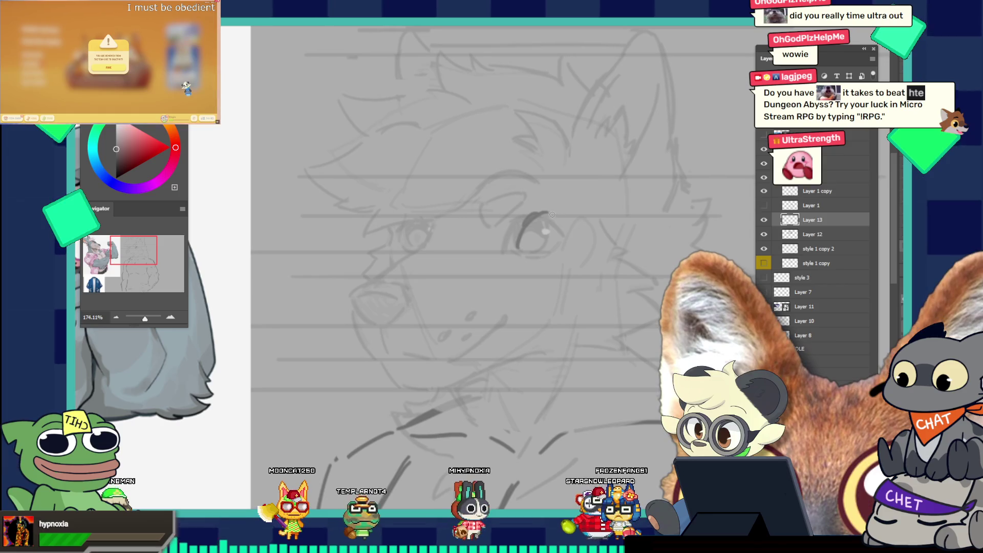
left_click_drag(543, 212, 576, 231)
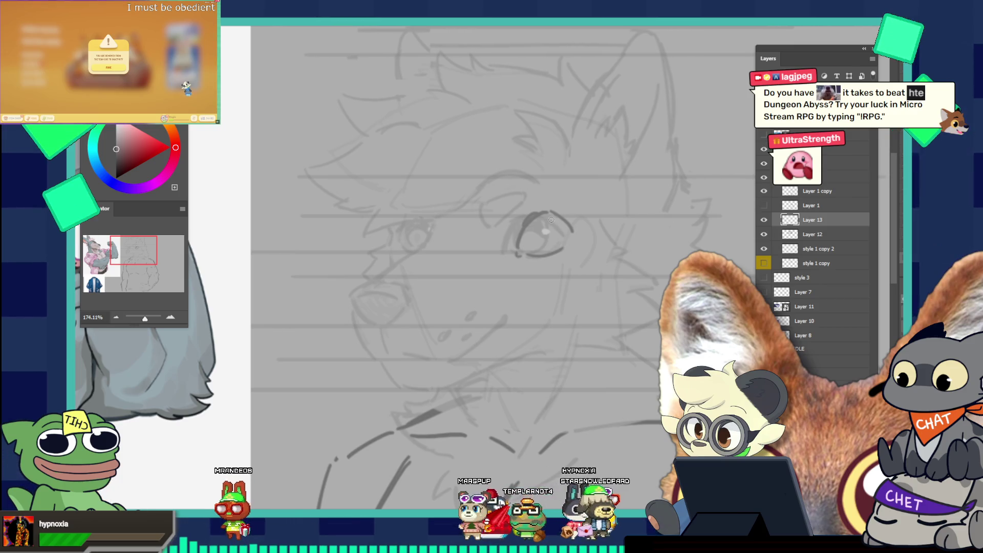
scroll(504, 274, "up", 3)
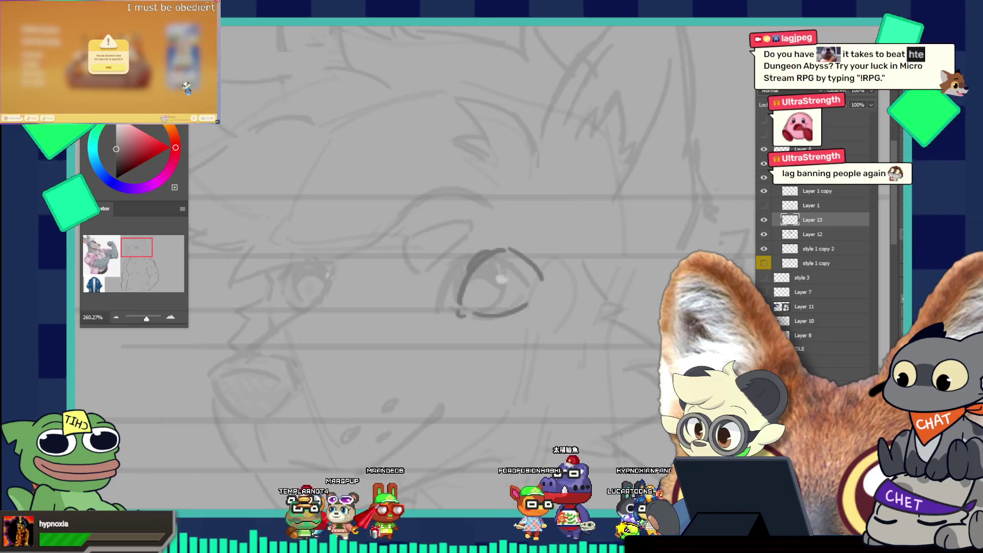
Draw the iris inside the eye outline and an upper lid arc above it
left_click_drag(494, 256, 527, 277)
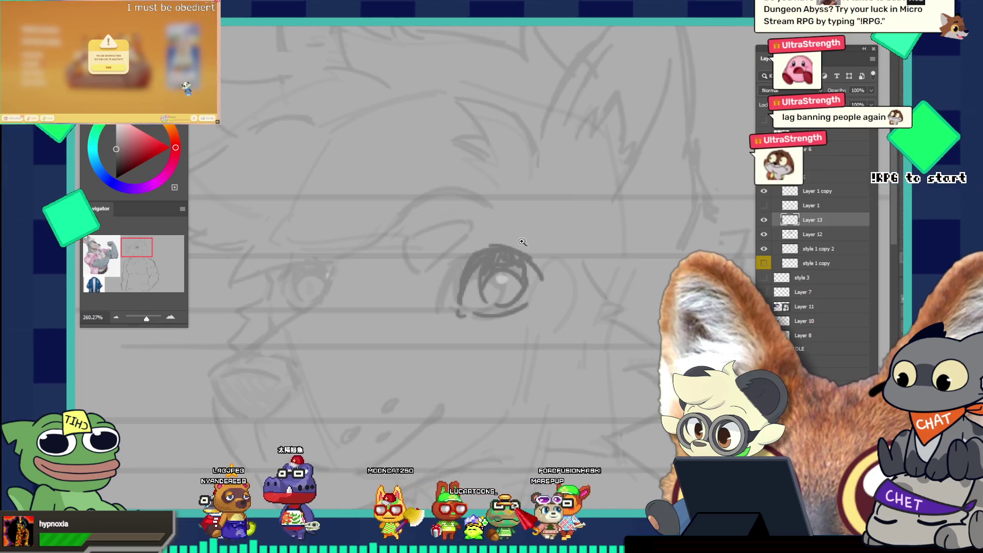
left_click_drag(514, 259, 445, 176)
left_click_drag(496, 243, 575, 229)
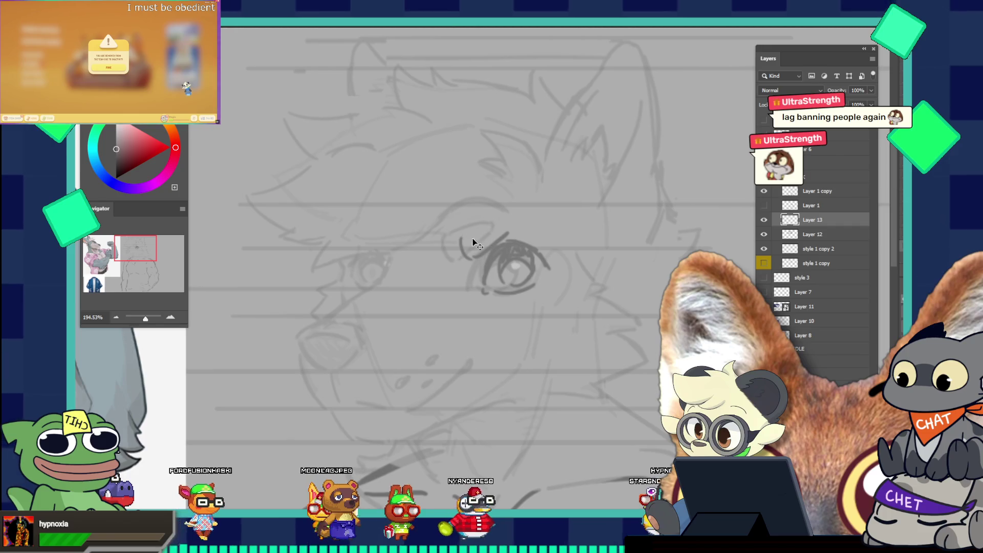
left_click_drag(461, 254, 512, 225)
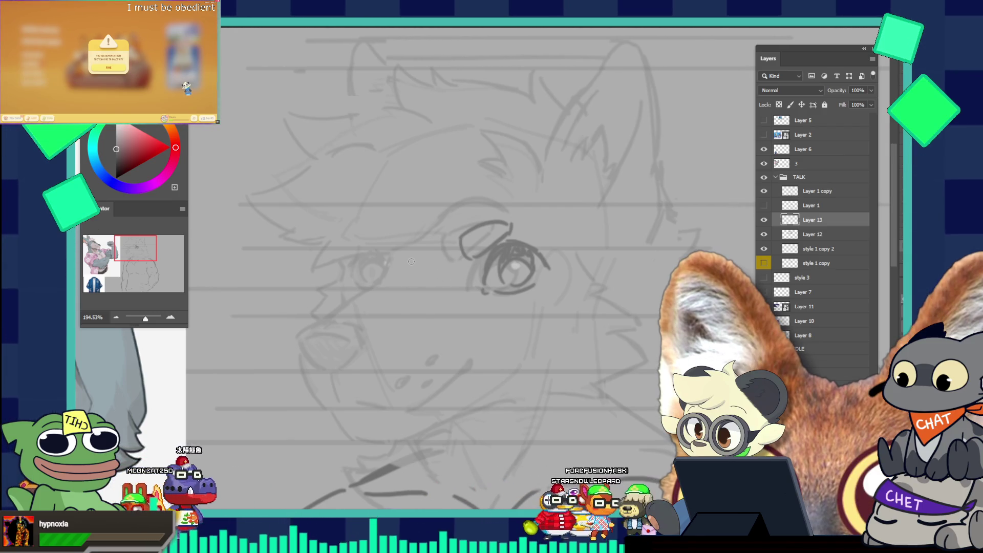
key("ctrl+z")
left_click_drag(402, 259, 402, 271)
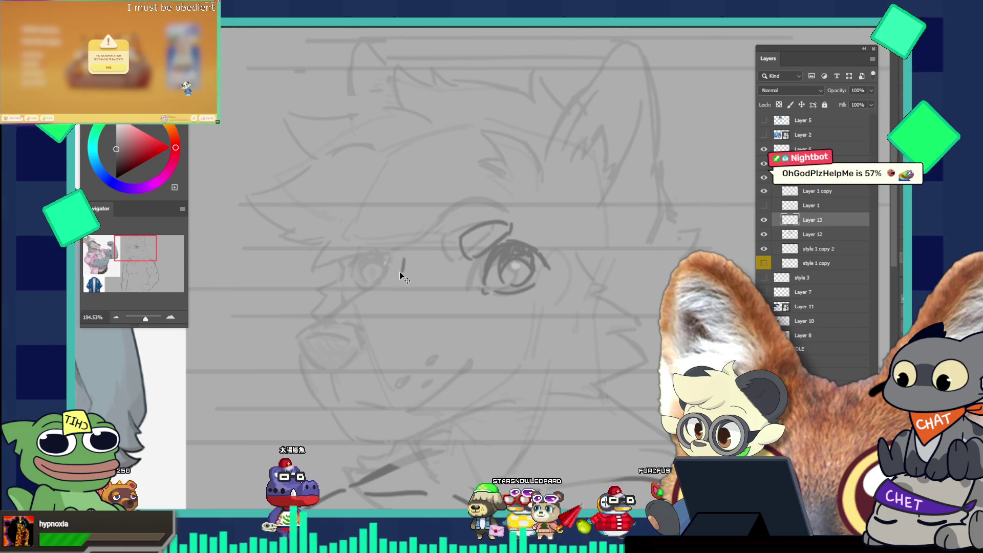
Draw a long diagonal muzzle line curving downward toward the nose
key("ctrl+z")
left_click_drag(396, 282, 364, 333)
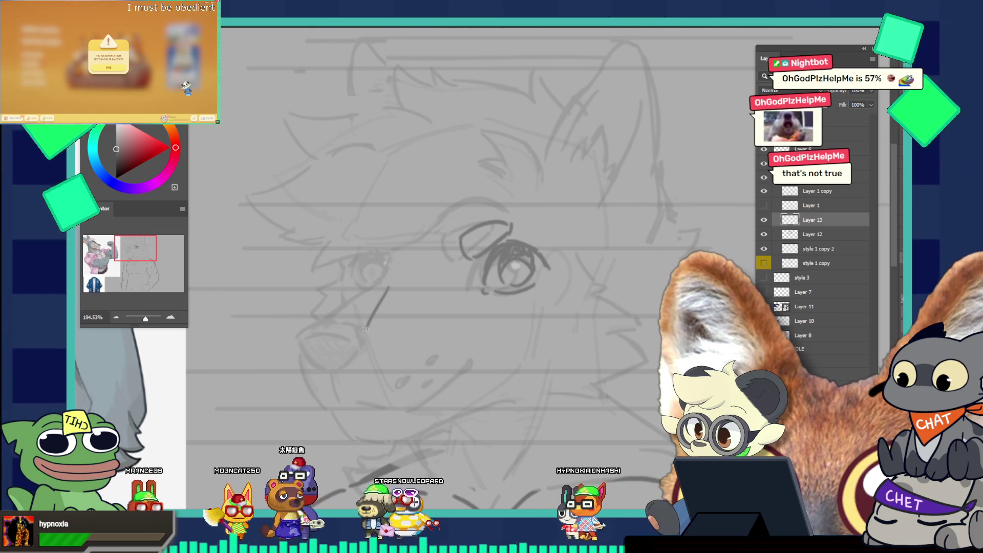
left_click_drag(367, 336, 392, 366)
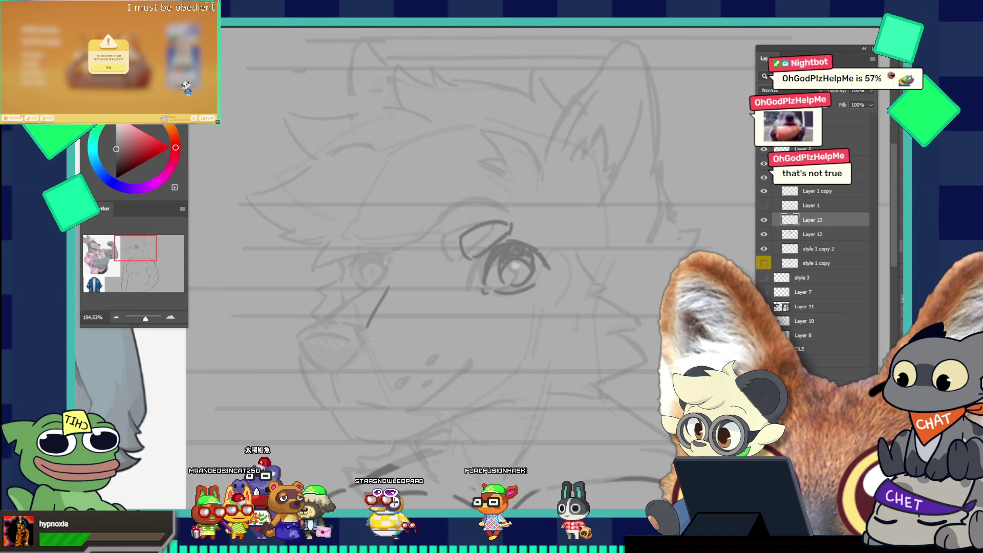
left_click_drag(365, 337, 392, 368)
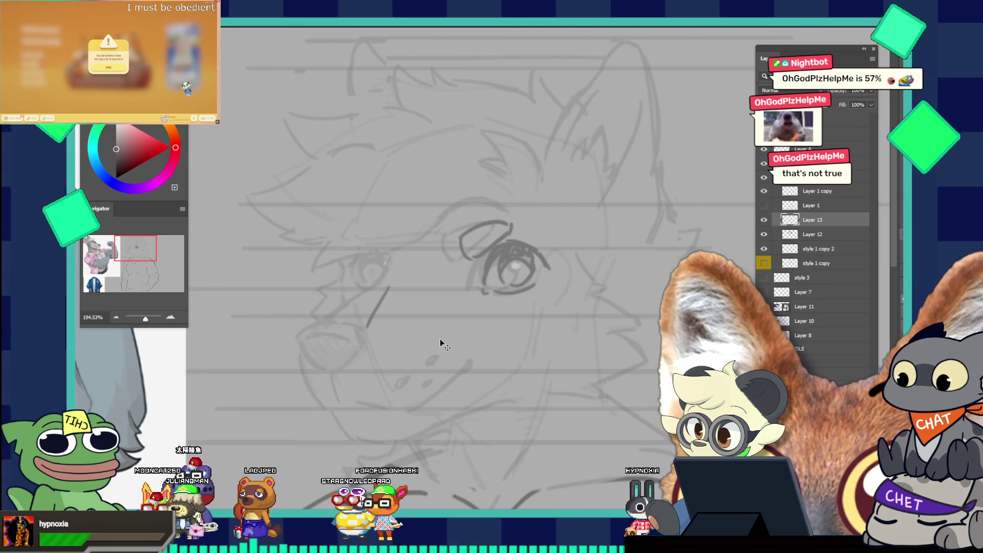
key("ctrl+z")
mouse_move(393, 326)
left_mouse_down()
mouse_move(439, 324)
mouse_move(432, 330)
left_mouse_up()
key("ctrl+z")
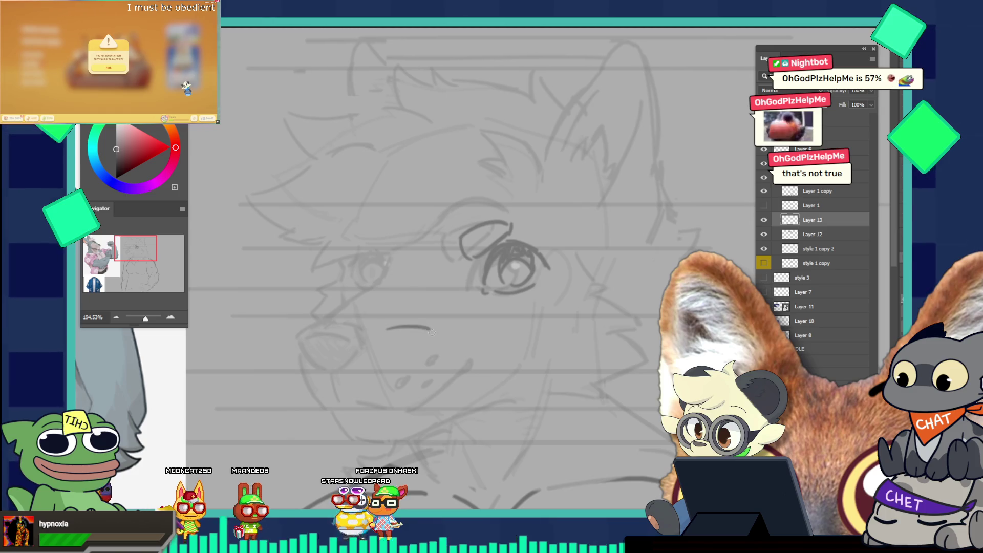
key("ctrl+z")
Draw a rounded nose with a flat top and lower arc, then shrink the brush
left_click_drag(356, 330, 405, 334)
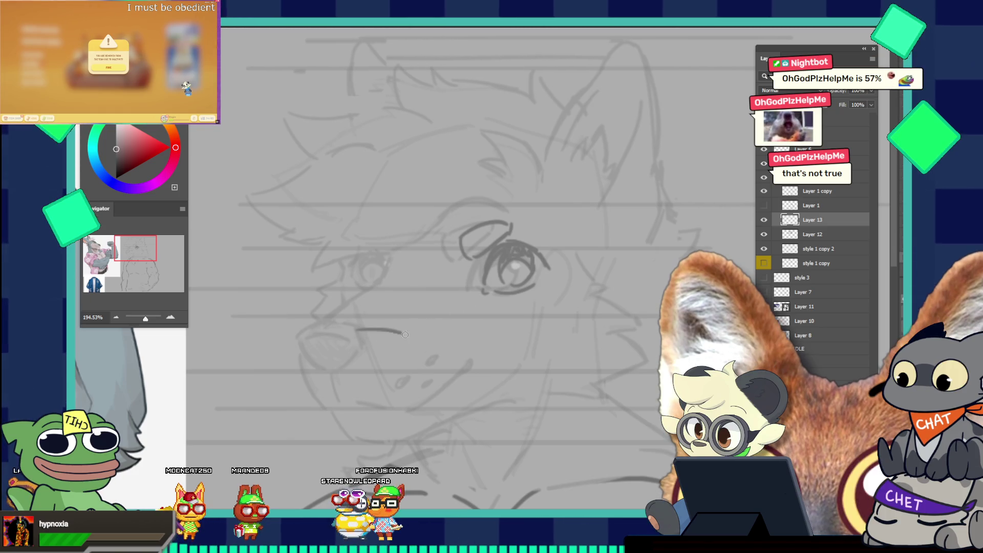
left_click_drag(344, 330, 360, 358)
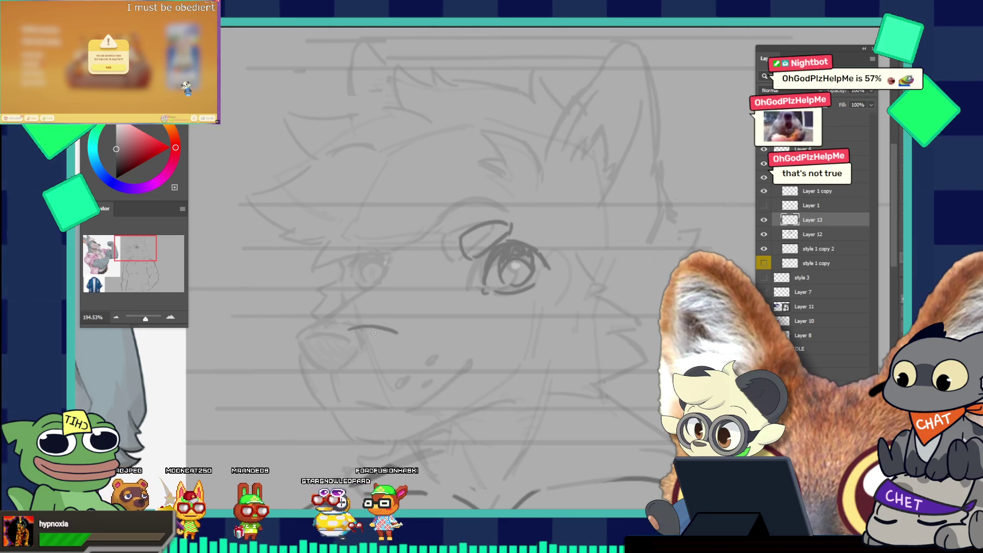
key("v")
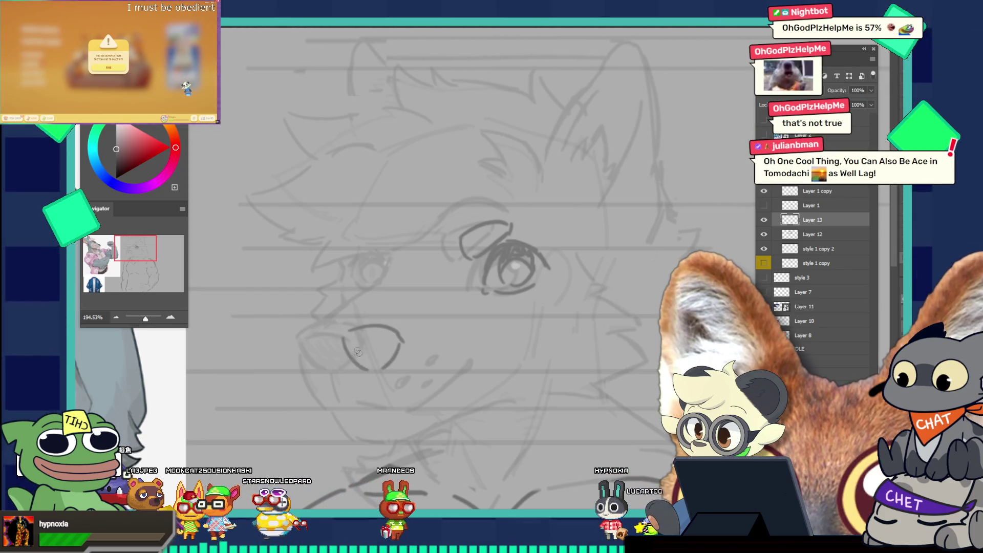
left_click_drag(342, 338, 379, 367)
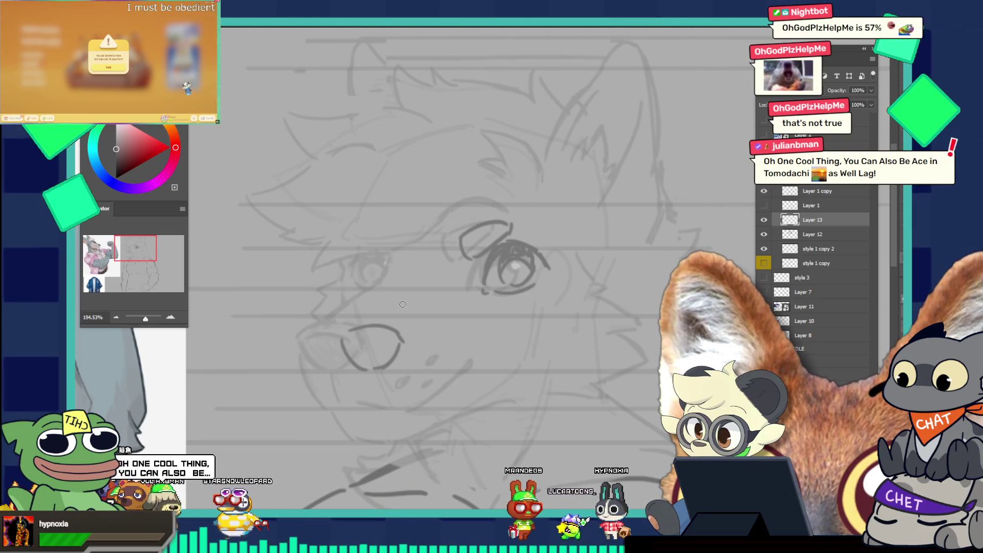
left_click_drag(333, 326, 368, 302)
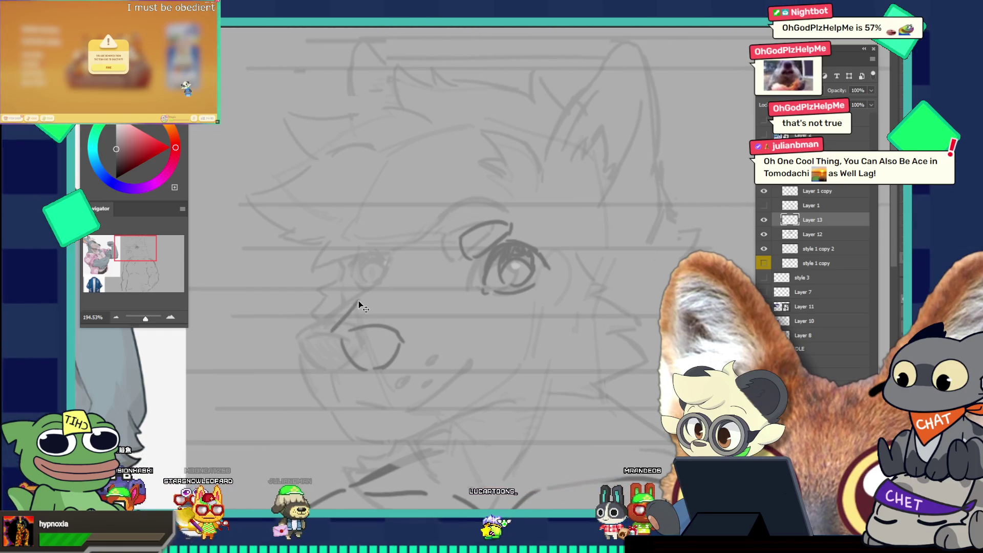
left_click_drag(359, 296, 339, 321)
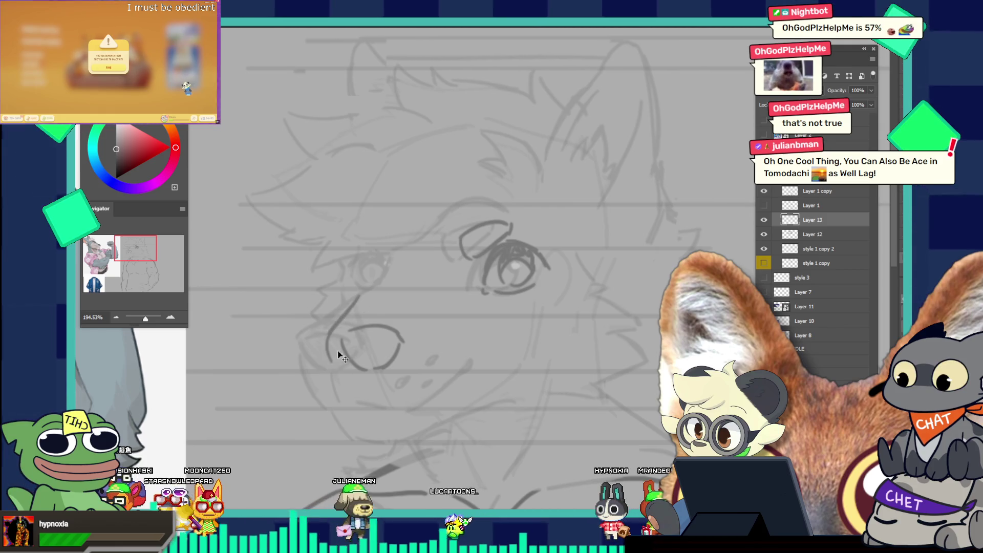
key("ctrl+z")
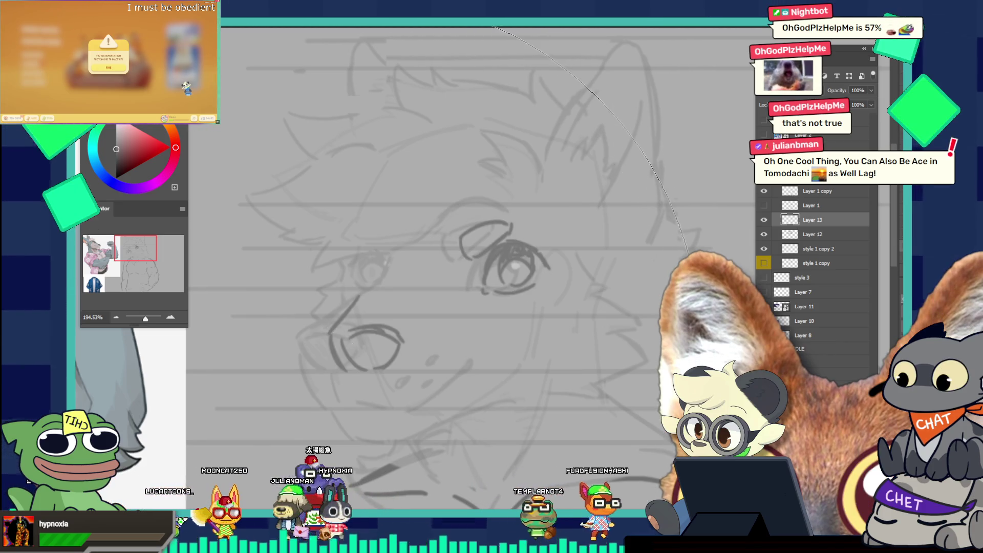
key("bracketleft")
key("bracketleft")
key("bracketleft")
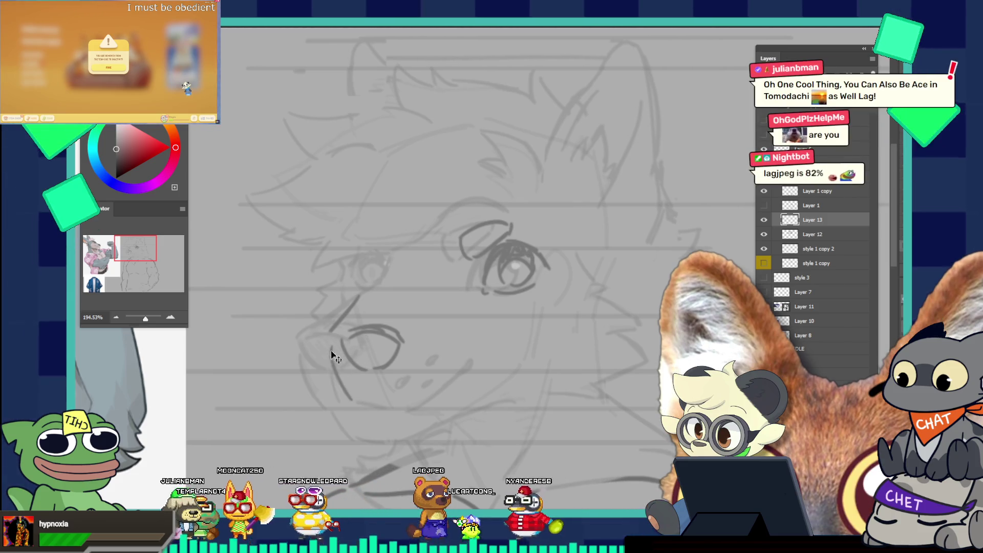
Sketch the left cheek curve under the nose and a smile line rising from the mouth
left_click_drag(328, 346, 354, 406)
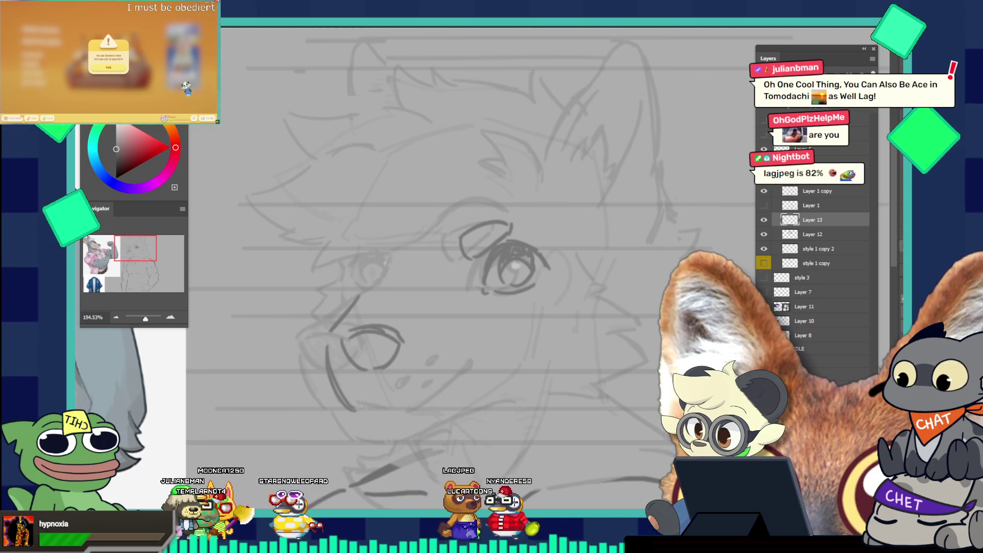
key("ctrl+z")
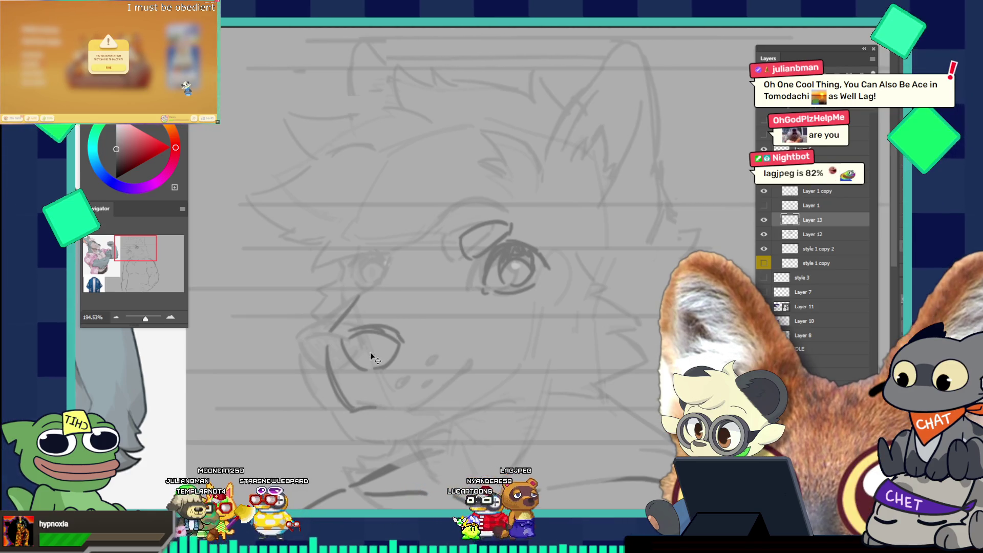
left_click_drag(357, 408, 384, 400)
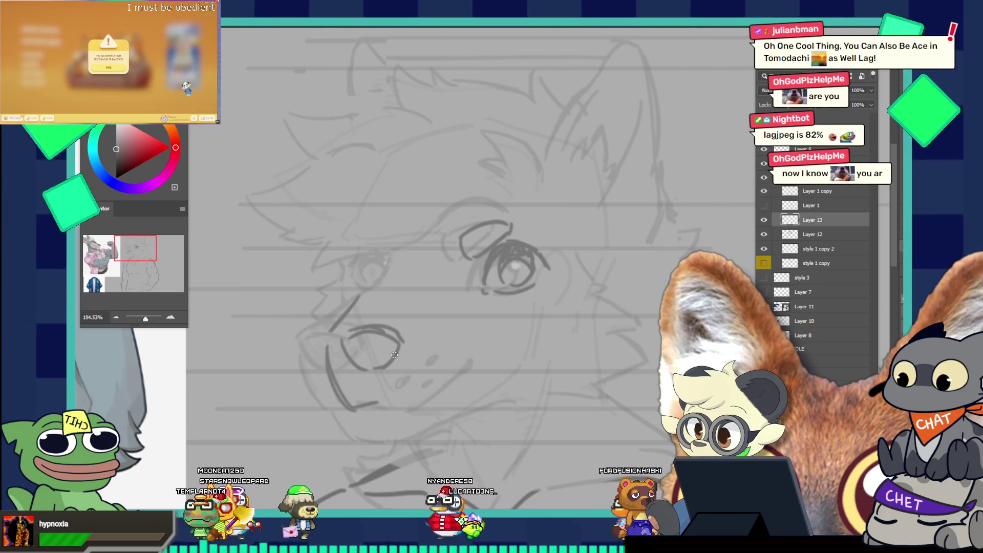
key("ctrl+z")
mouse_move(326, 343)
left_mouse_down()
mouse_move(337, 388)
mouse_move(361, 395)
mouse_move(425, 398)
mouse_move(466, 378)
left_mouse_up()
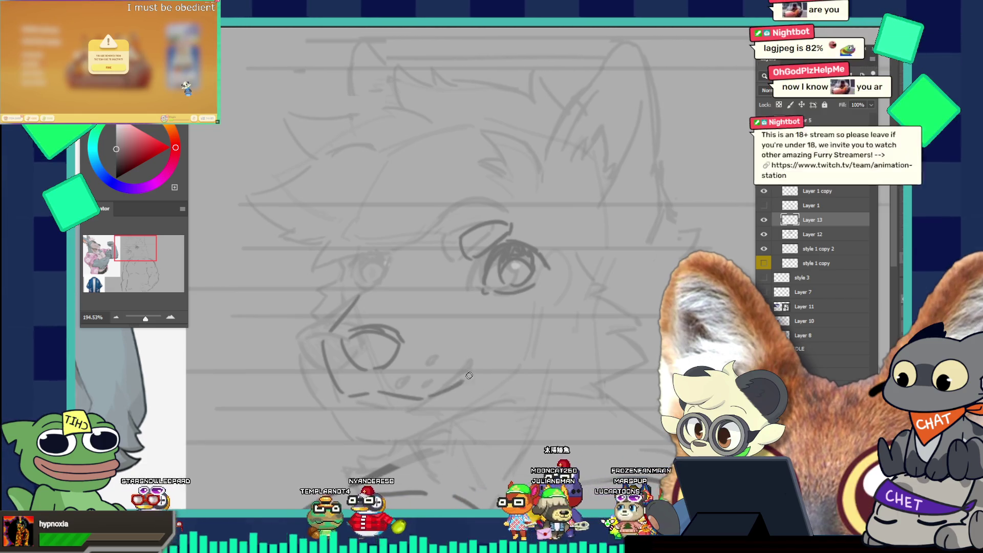
key("ctrl+z")
key("ctrl+z")
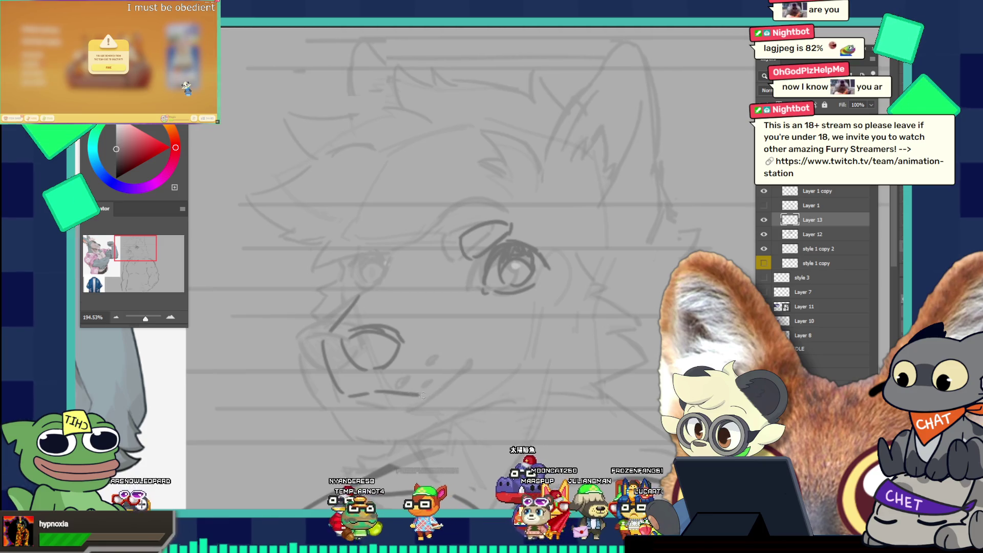
left_click_drag(414, 395, 491, 334)
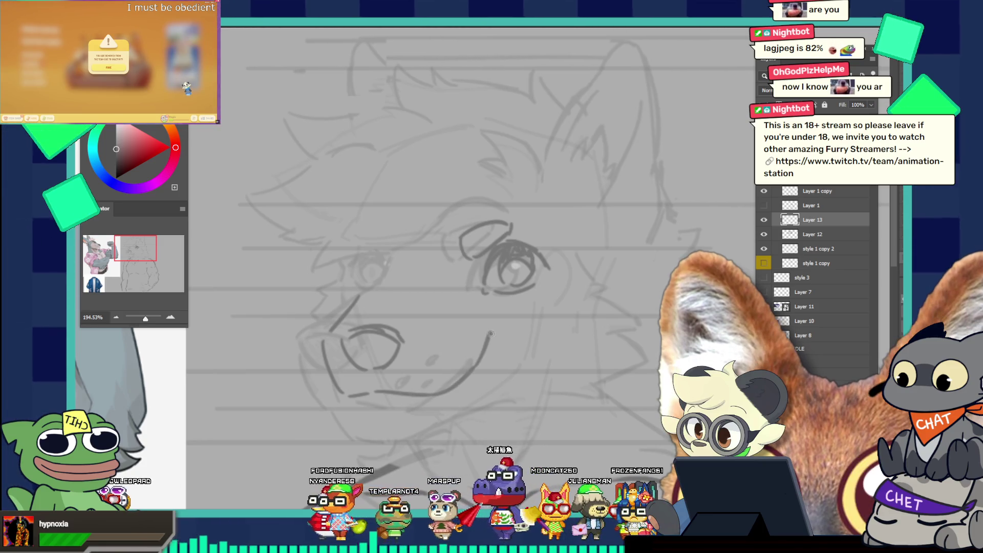
key("ctrl+z")
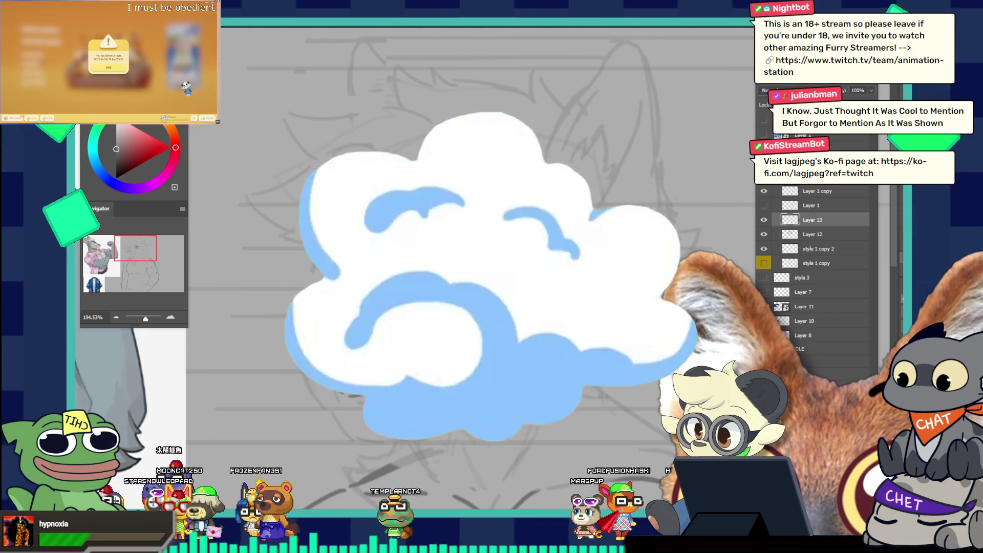
Remove the small curl on the nose stroke and draw the chin line below the mouth corner
key("ctrl+z")
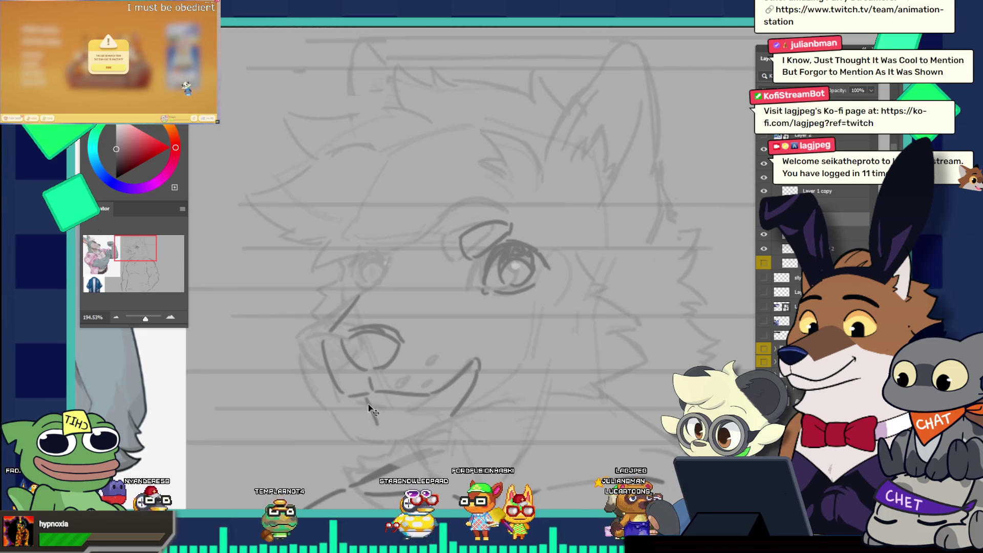
mouse_move(369, 390)
left_mouse_down()
mouse_move(369, 426)
mouse_move(409, 440)
left_mouse_up()
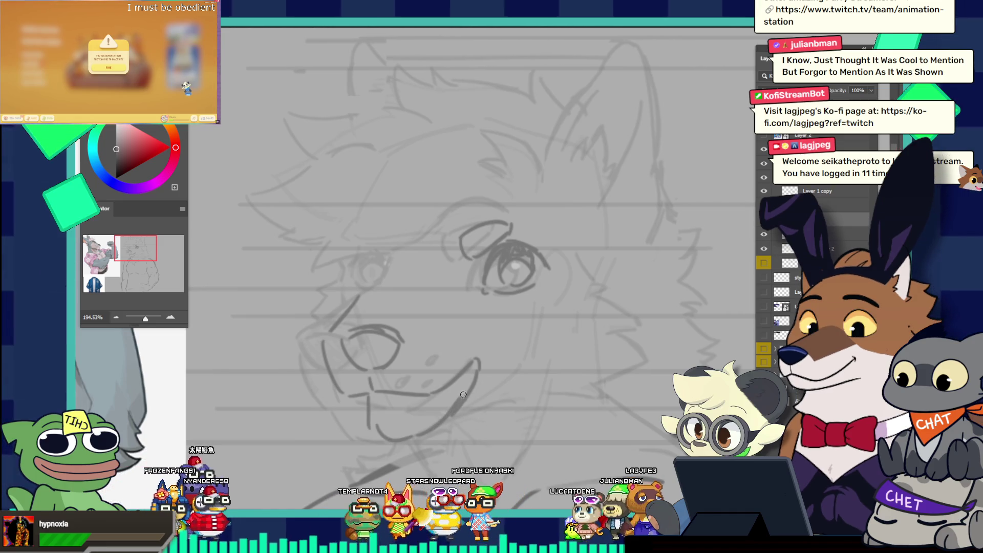
scroll(505, 354, "down", 5)
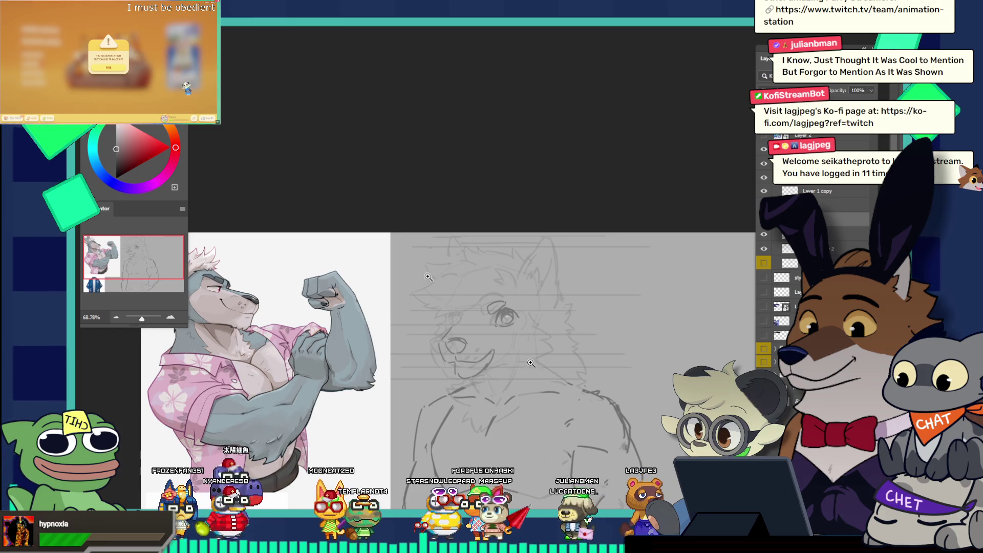
Zoom in on the face, select the nose and nudge it slightly left, then zoom back out
left_click_drag(497, 335, 522, 333)
left_click_drag(454, 357, 475, 330)
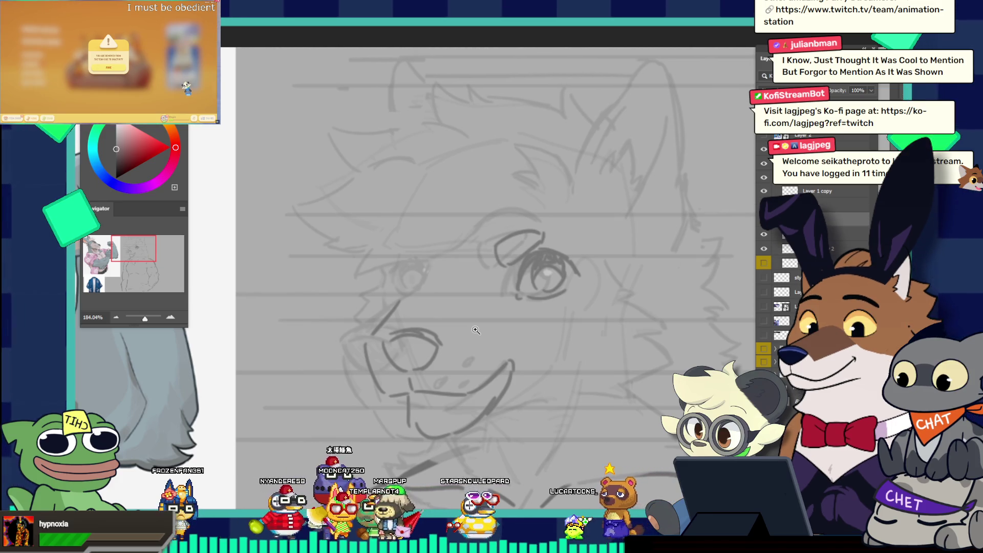
left_click_drag(475, 330, 503, 426)
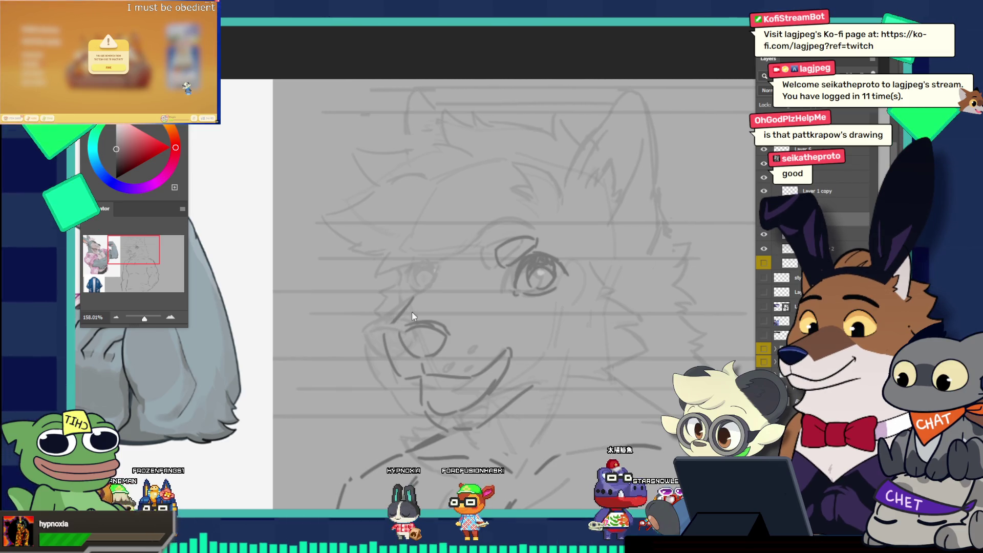
mouse_move(397, 343)
left_mouse_down()
mouse_move(407, 360)
mouse_move(434, 362)
mouse_move(452, 330)
mouse_move(424, 326)
left_mouse_up()
key("ctrl+t")
key("Return")
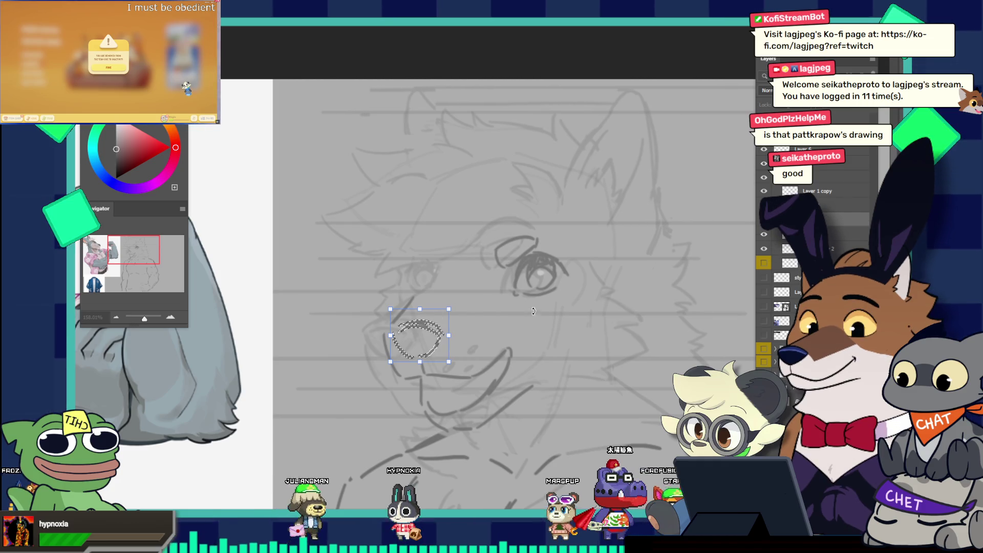
key("ctrl+d")
left_click_drag(552, 304, 531, 279)
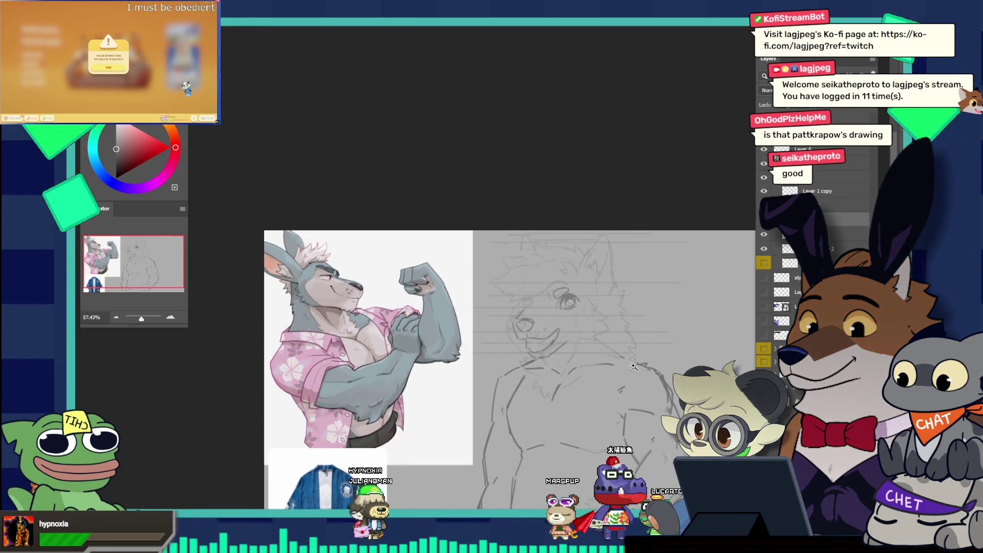
scroll(634, 368, "up", 5)
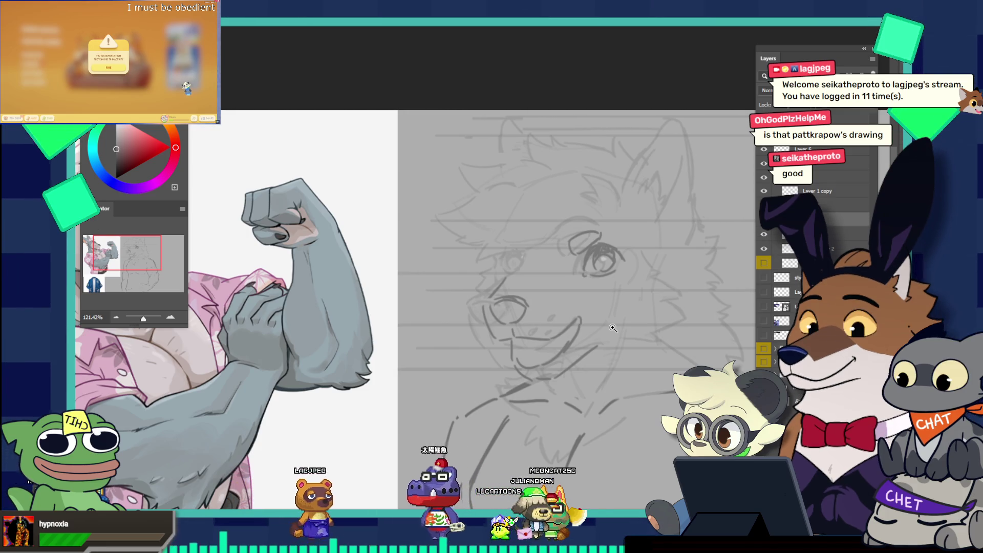
left_click(621, 309)
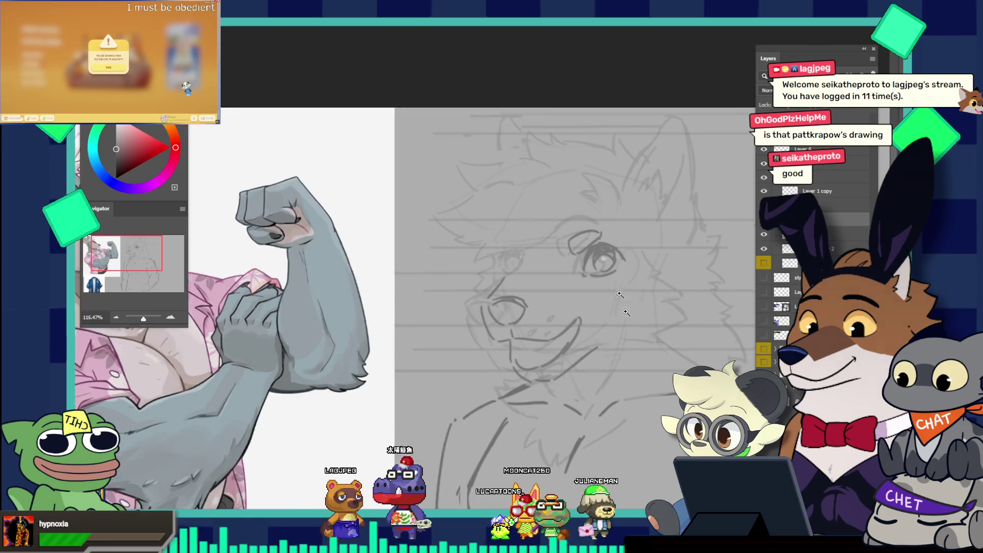
left_click_drag(645, 301, 603, 306)
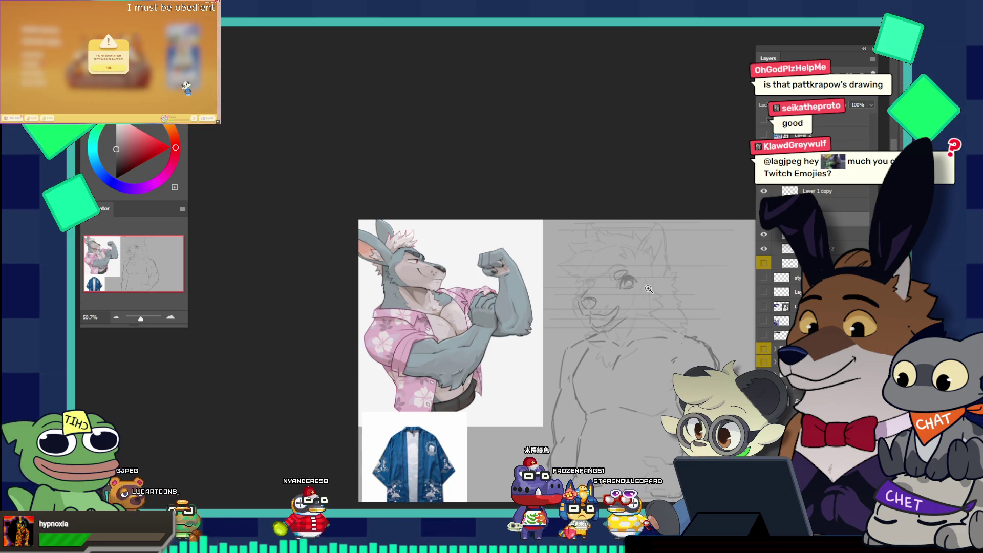
left_click_drag(638, 294, 659, 285)
left_click_drag(640, 323, 651, 314)
left_click_drag(566, 332, 599, 308)
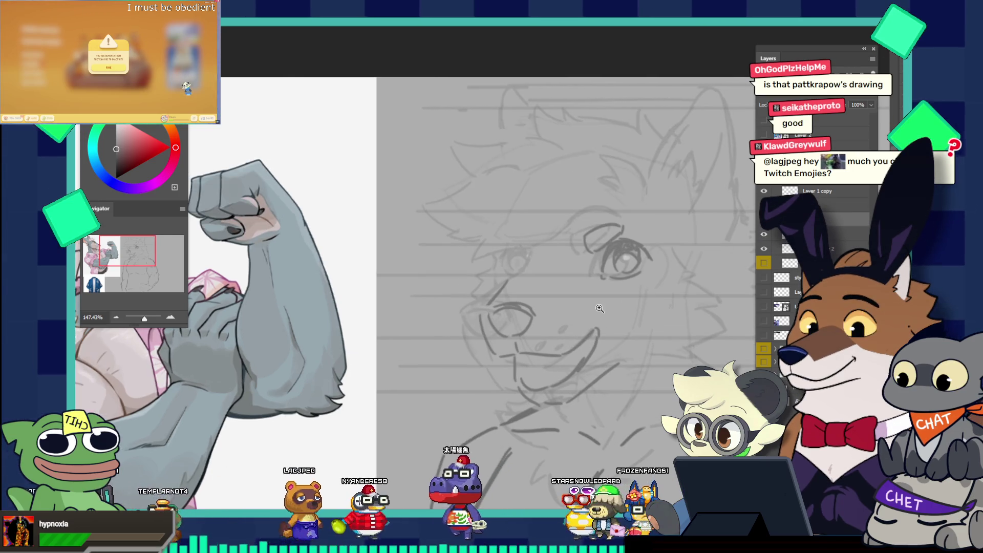
mouse_move(639, 328)
left_mouse_down()
mouse_move(624, 326)
mouse_move(660, 326)
left_mouse_up()
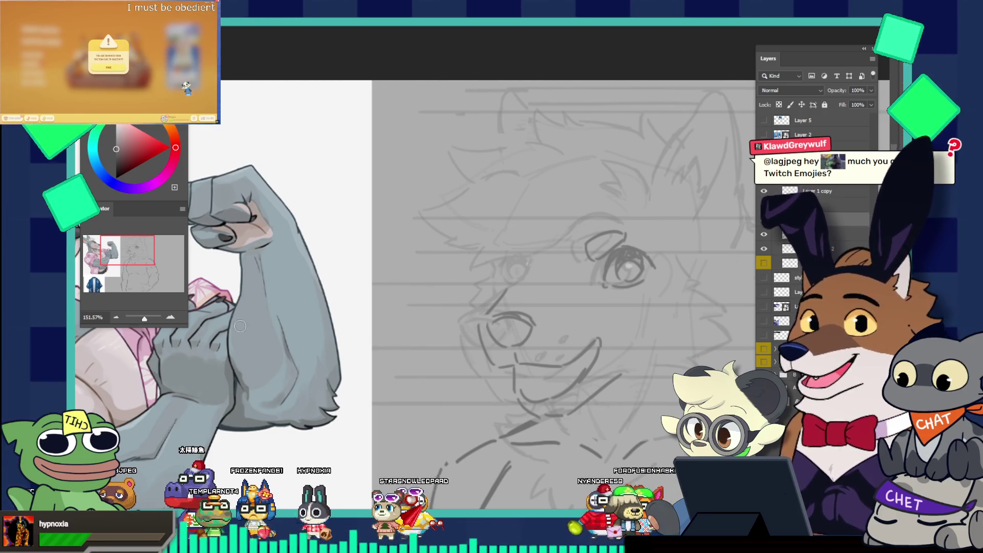
key("ctrl+Tab")
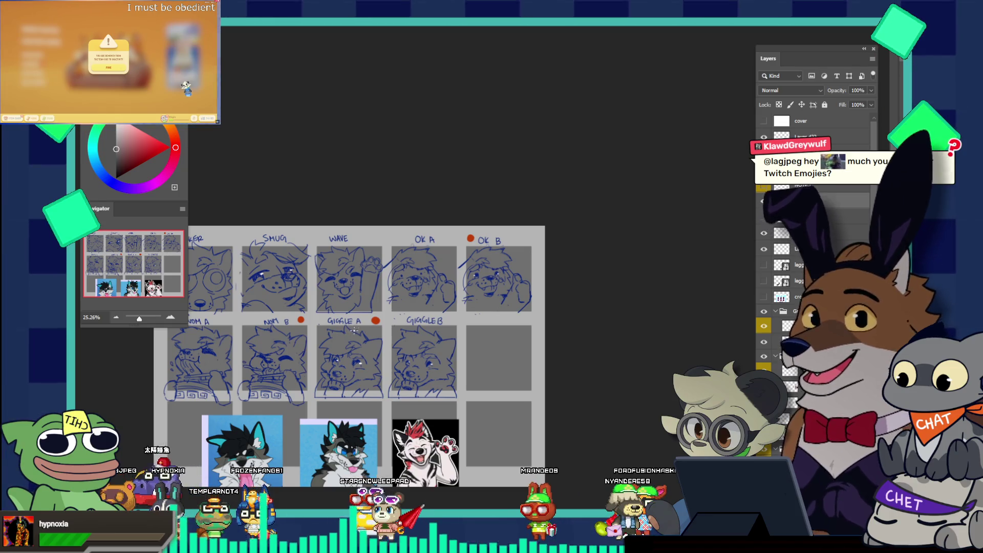
Zoom out to see the whole emote sheet, then bring the portfolio's Merch Art page forward
mouse_move(365, 390)
left_mouse_down()
mouse_move(351, 367)
mouse_move(303, 391)
left_mouse_up()
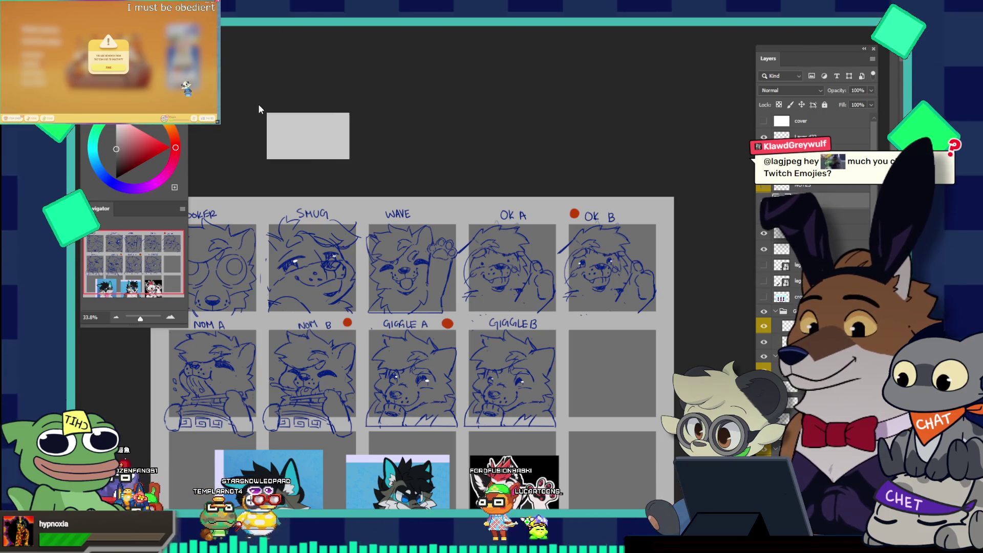
key("alt+Tab")
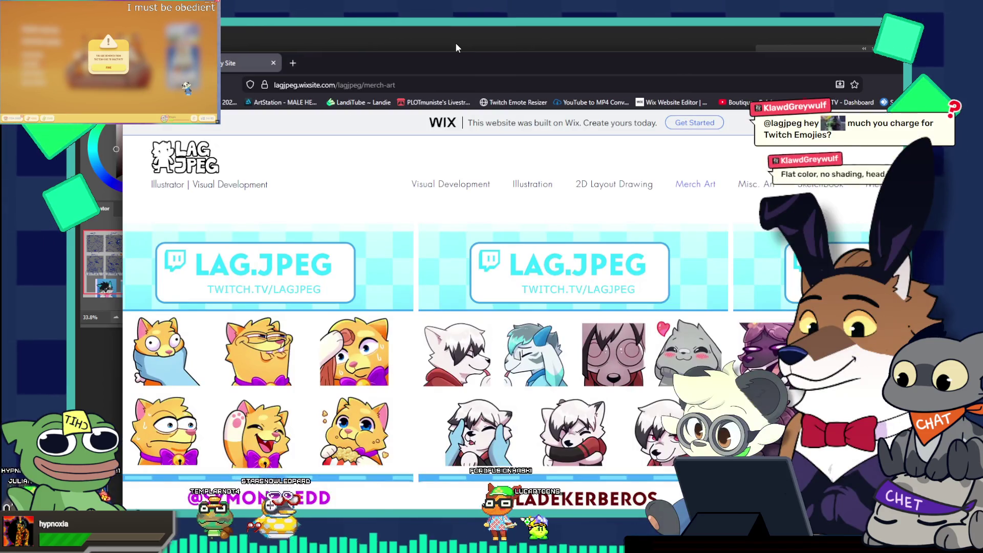
Glance back at the Photoshop emote sheet, then enlarge the purple-haired character's emote sheet online
left_click(424, 29)
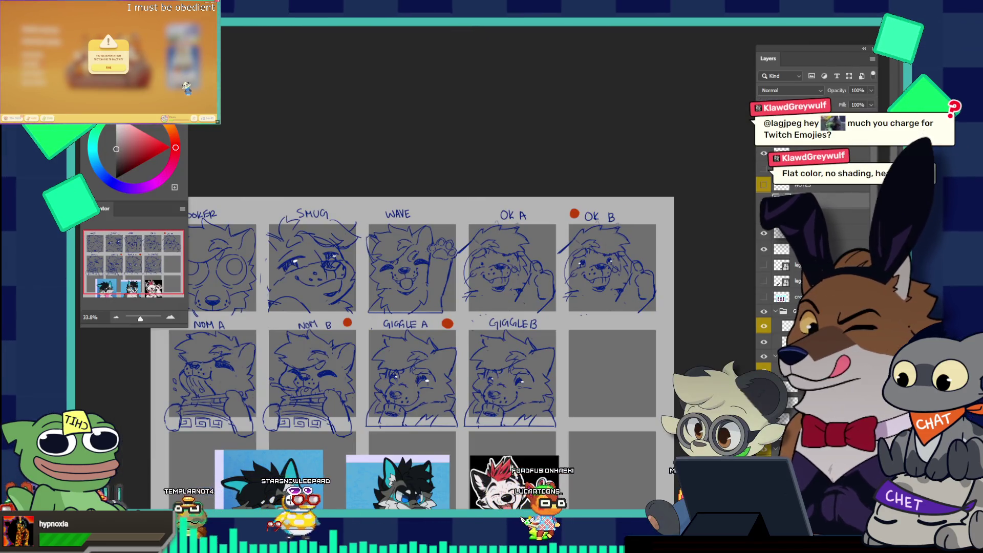
key("alt+Tab")
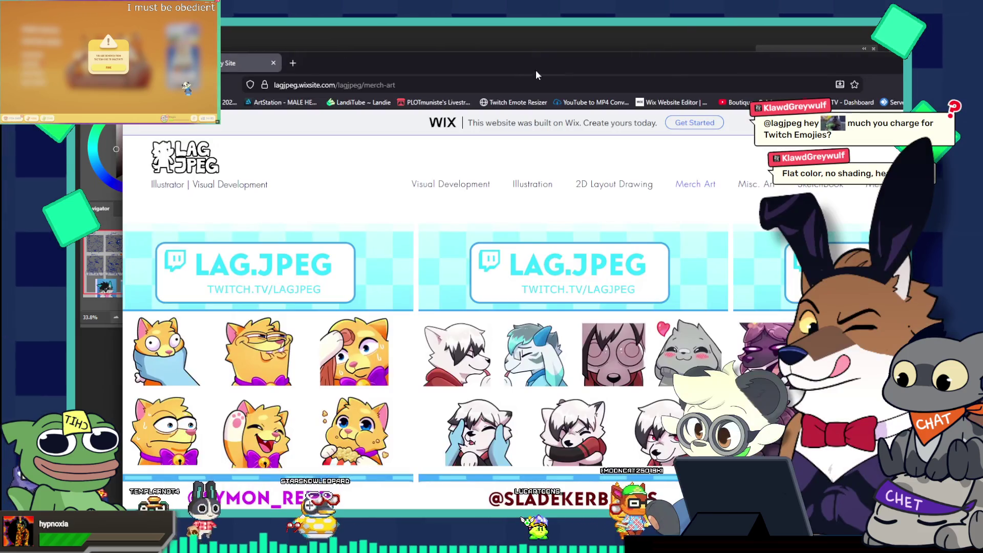
left_click_drag(530, 67, 477, 23)
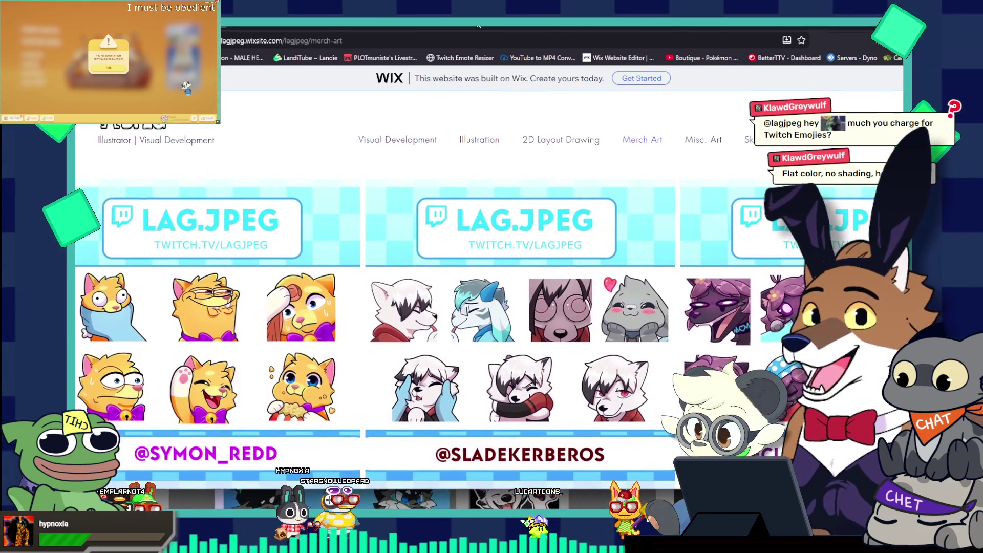
scroll(535, 234, "down", 2)
left_click(535, 235)
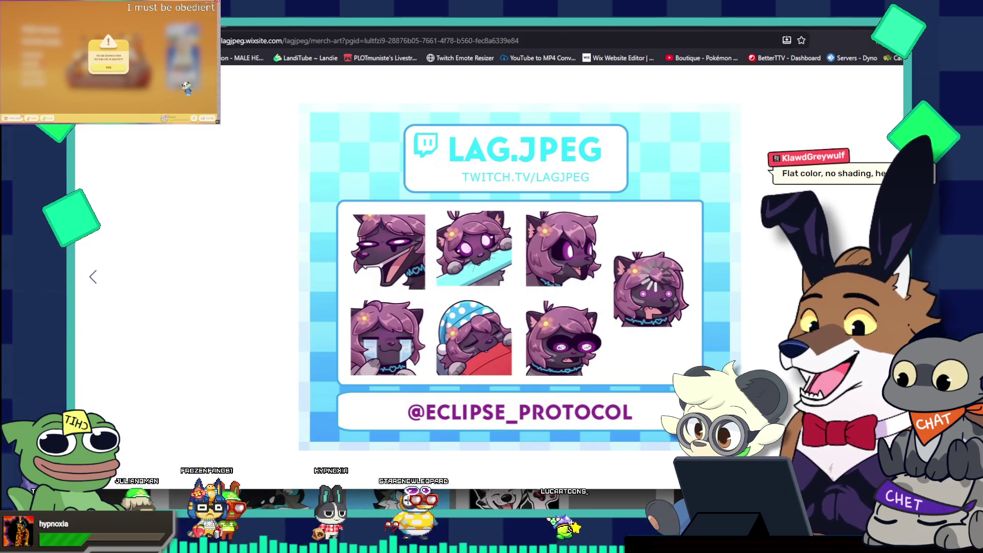
key("Escape")
View the brown cat and orange bird emote sheets enlarged on the Merch Art page
scroll(398, 228, "down", 4)
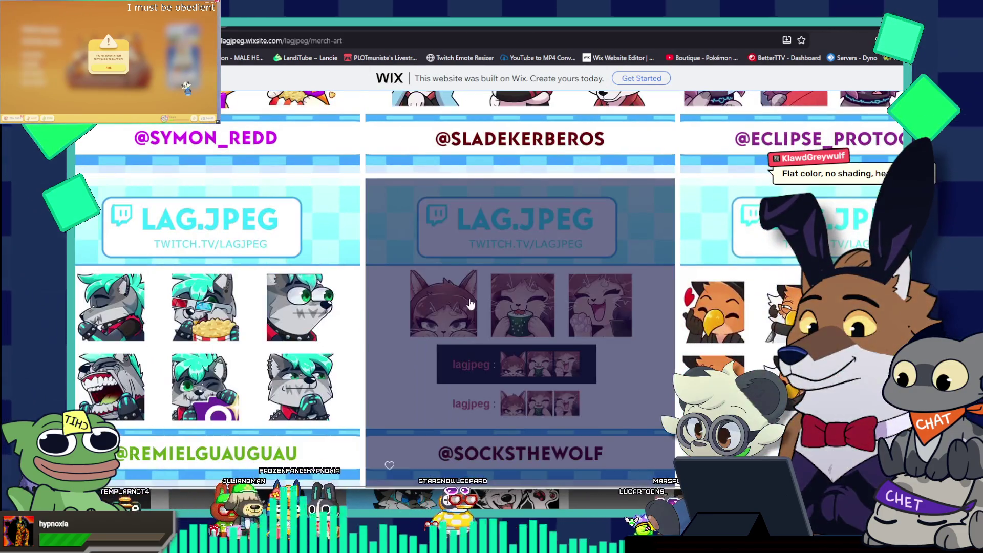
left_click(458, 273)
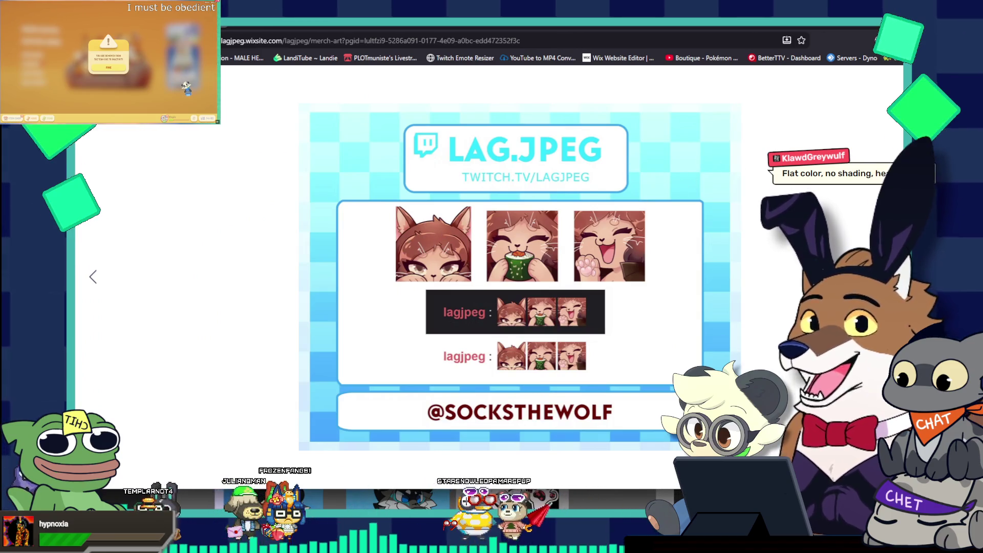
left_click(826, 198)
scroll(717, 238, "down", 2)
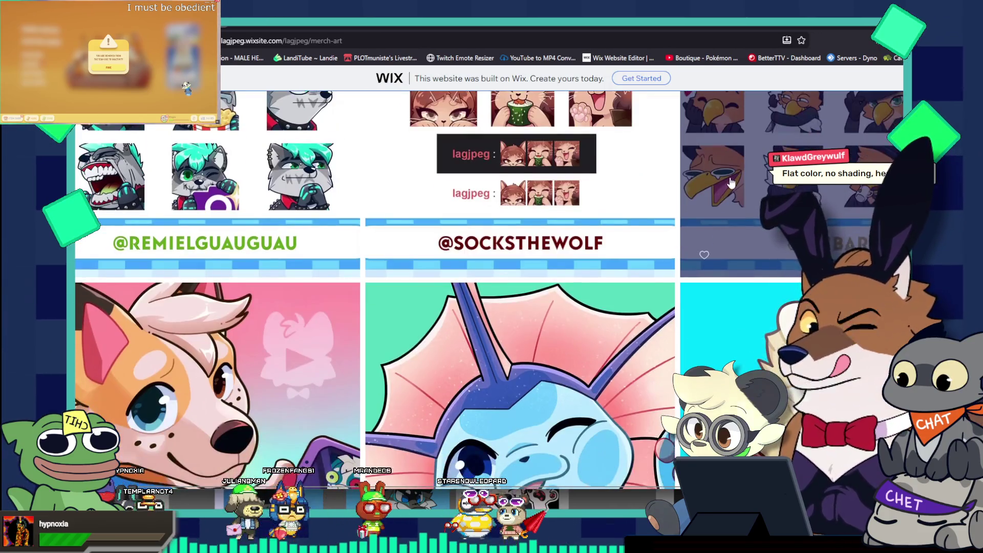
left_click(731, 183)
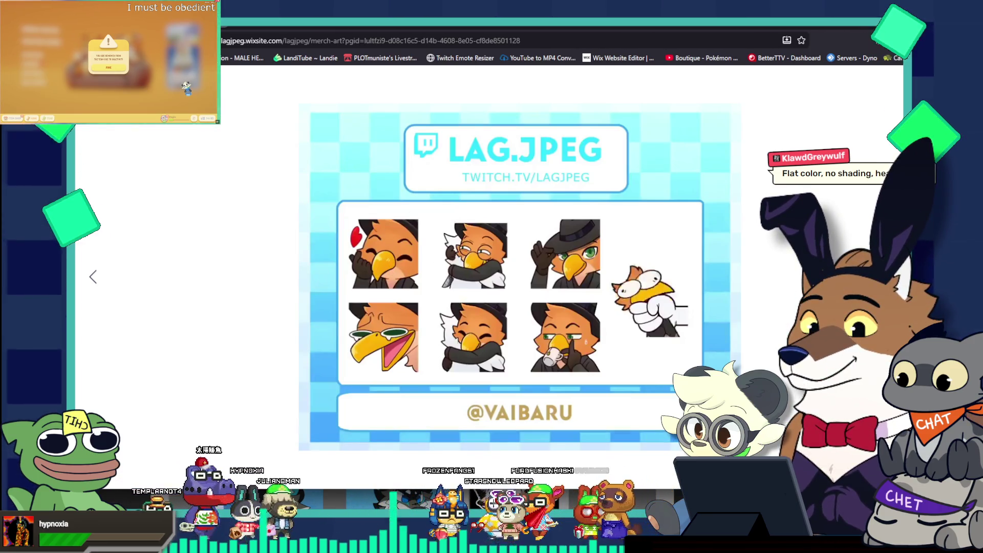
key("Escape")
Enlarge the orange cat emote sheet twice to study it
scroll(654, 259, "up", 10)
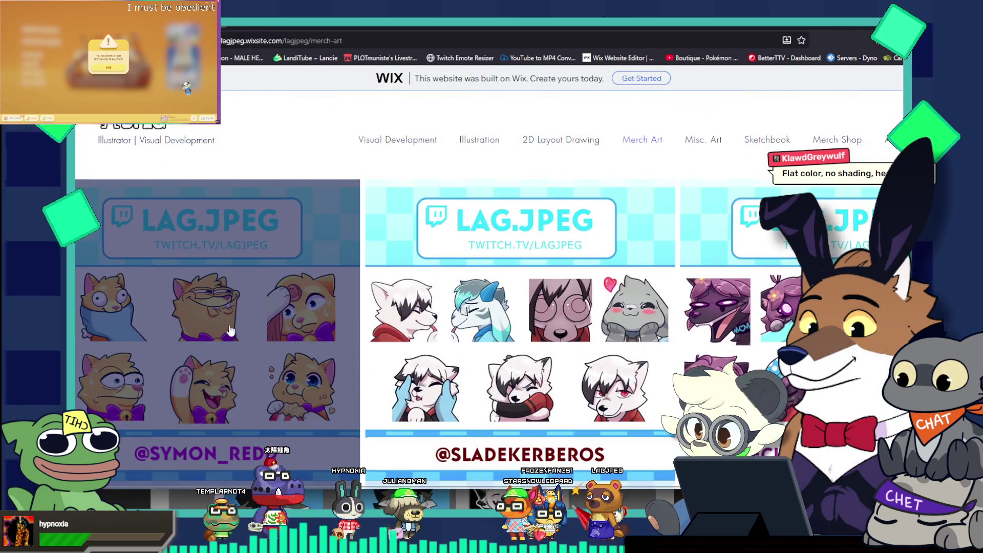
left_click(258, 326)
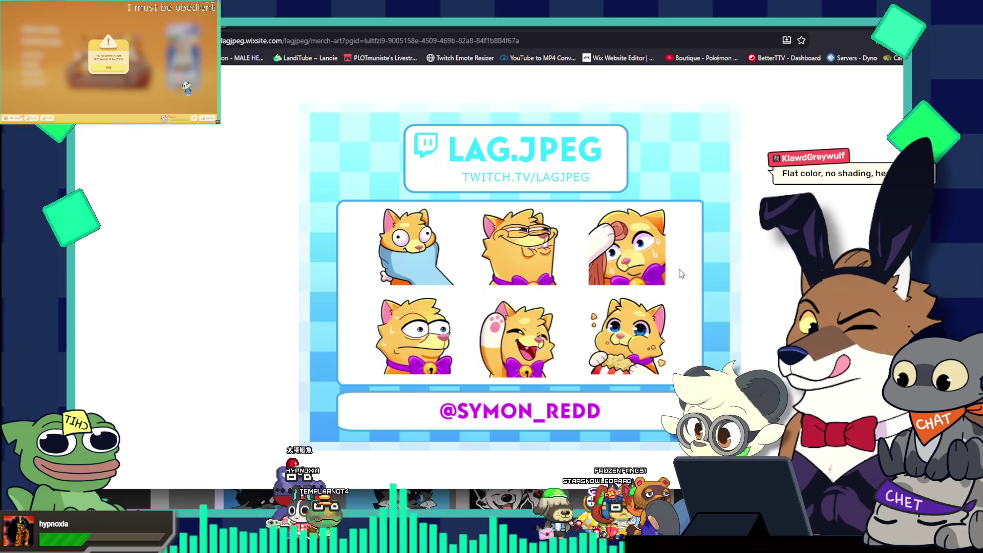
key("Escape")
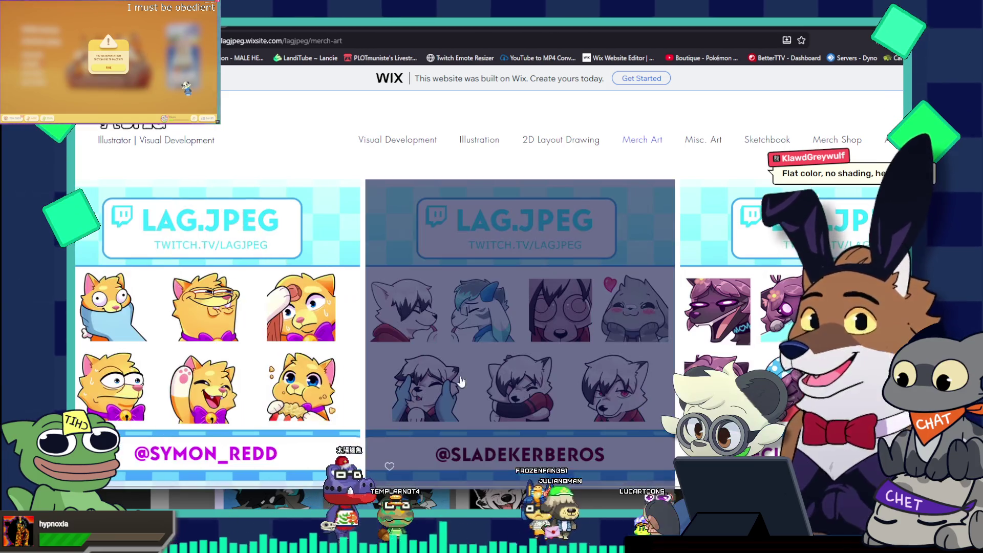
scroll(480, 311, "down", 2)
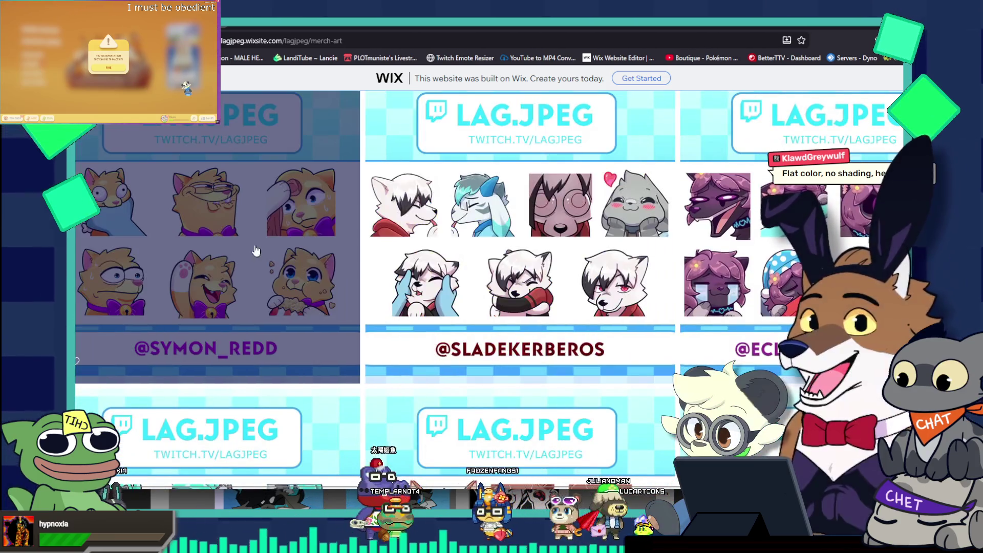
left_click(259, 254)
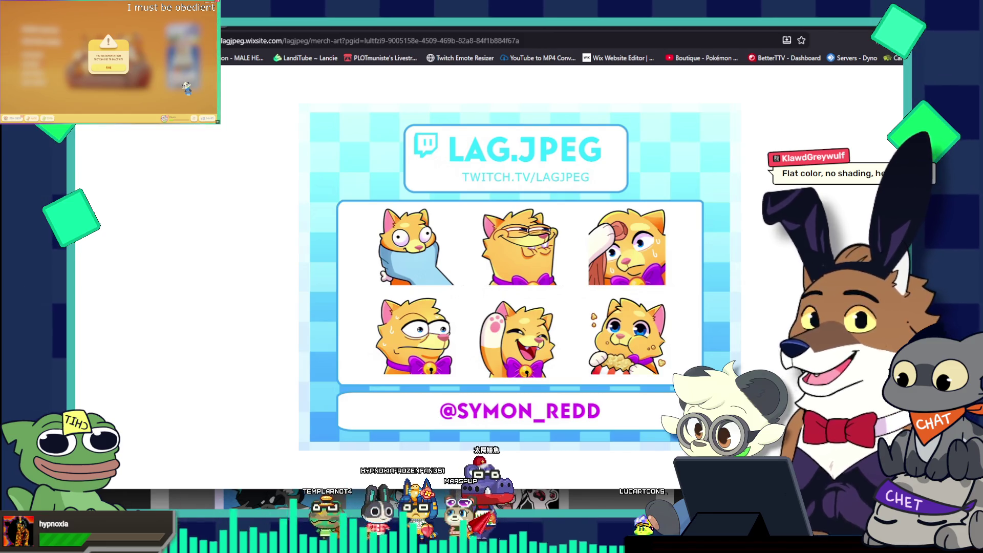
key("Escape")
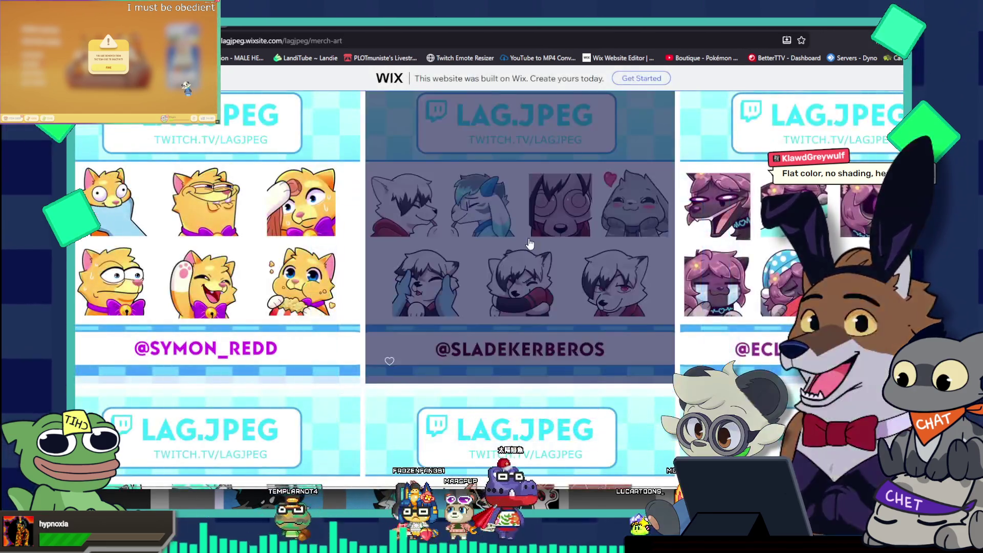
Revisit the purple-haired and orange bird emote sheets before returning to Photoshop
key("alt+Left")
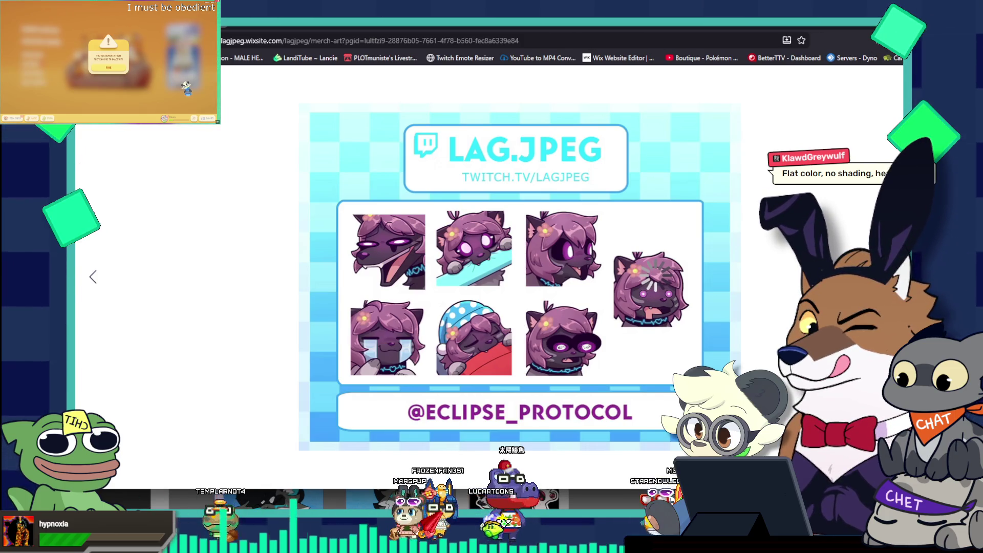
key("Escape")
scroll(552, 275, "down", 9)
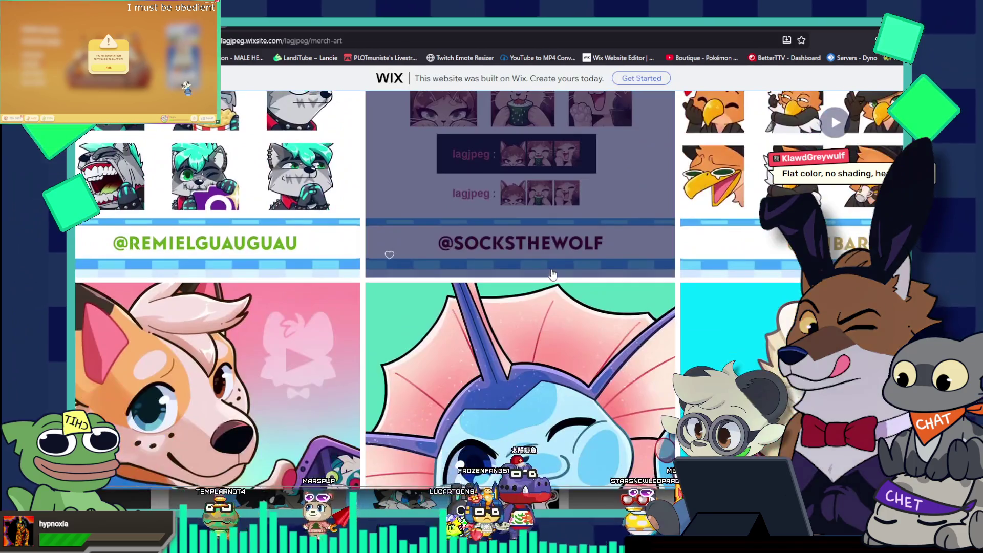
left_click(686, 225)
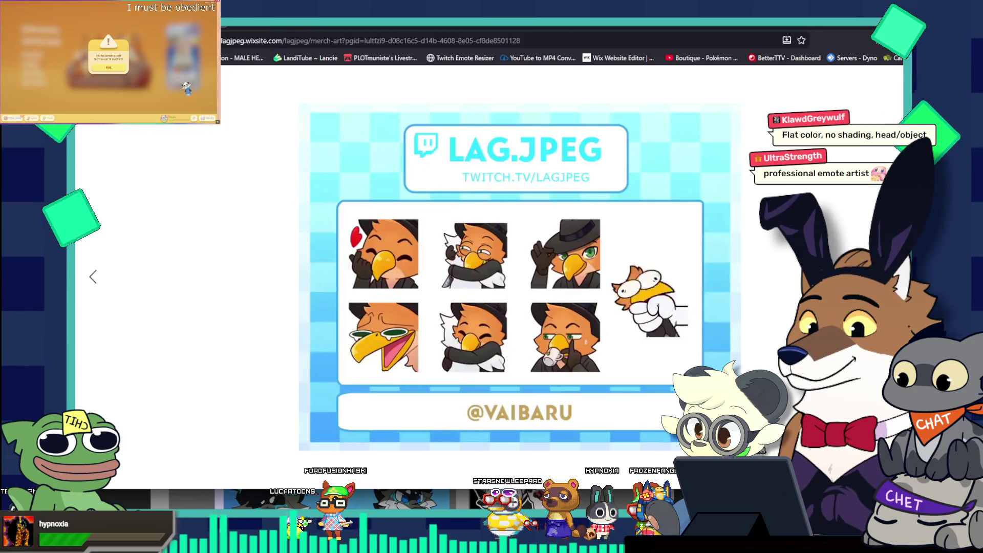
key("alt+Tab")
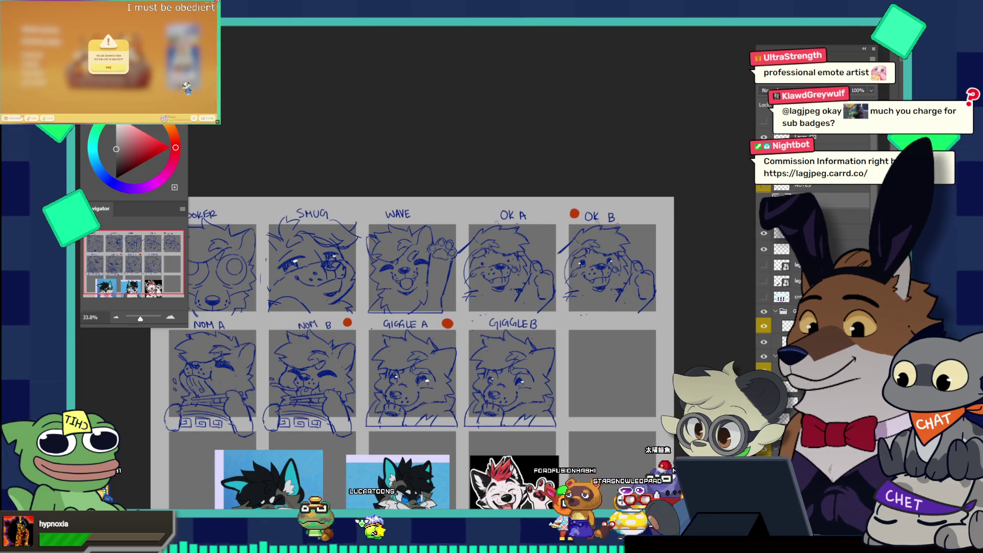
Switch to the wolf sketch document with the muscular reference beside it
left_click(342, 29)
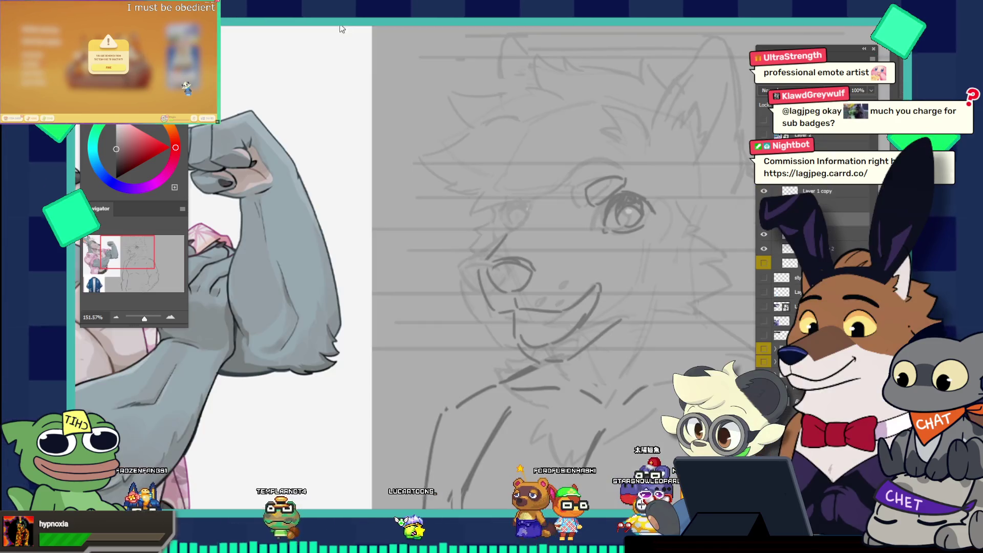
Delete the dark lines layer, add a new brush layer, and draw the nose's top arc
mouse_move(621, 251)
left_mouse_down()
mouse_move(606, 230)
mouse_move(625, 260)
mouse_move(661, 261)
left_mouse_up()
key("Delete")
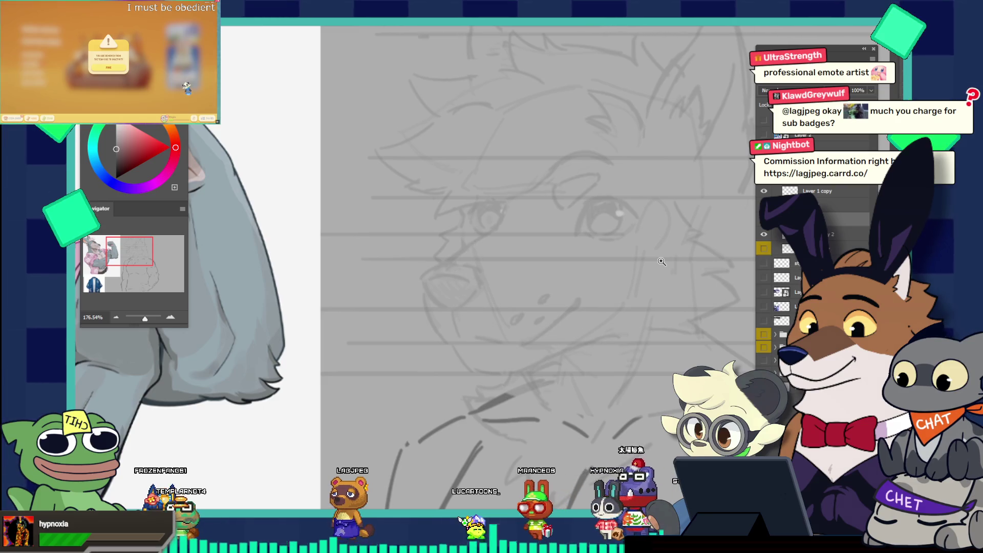
key("b")
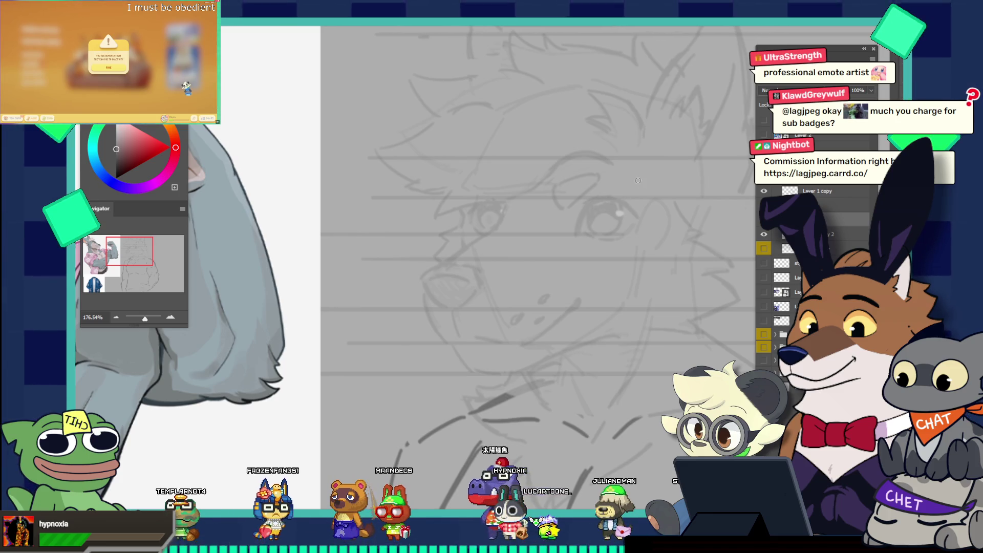
key("ctrl+j")
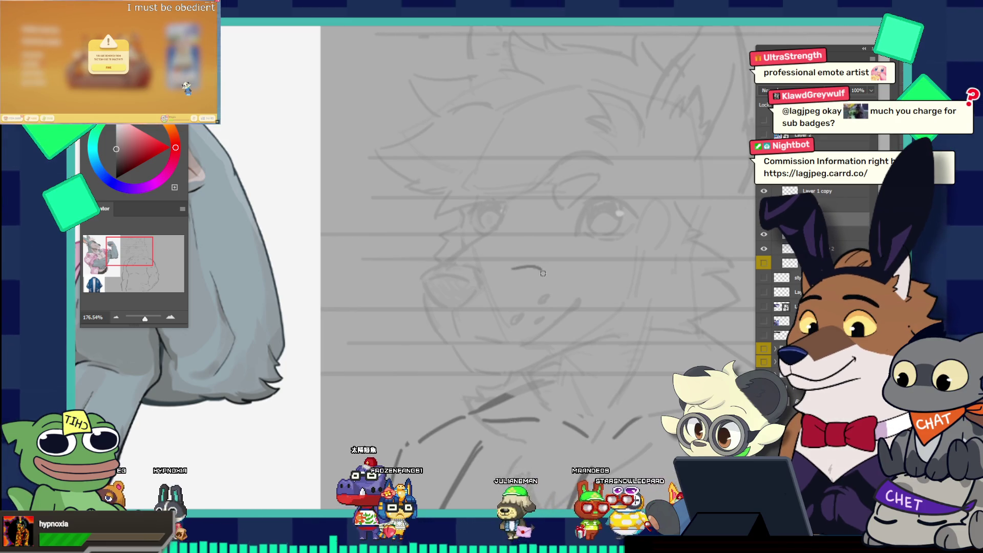
key("ctrl+z")
left_click_drag(492, 263, 535, 262)
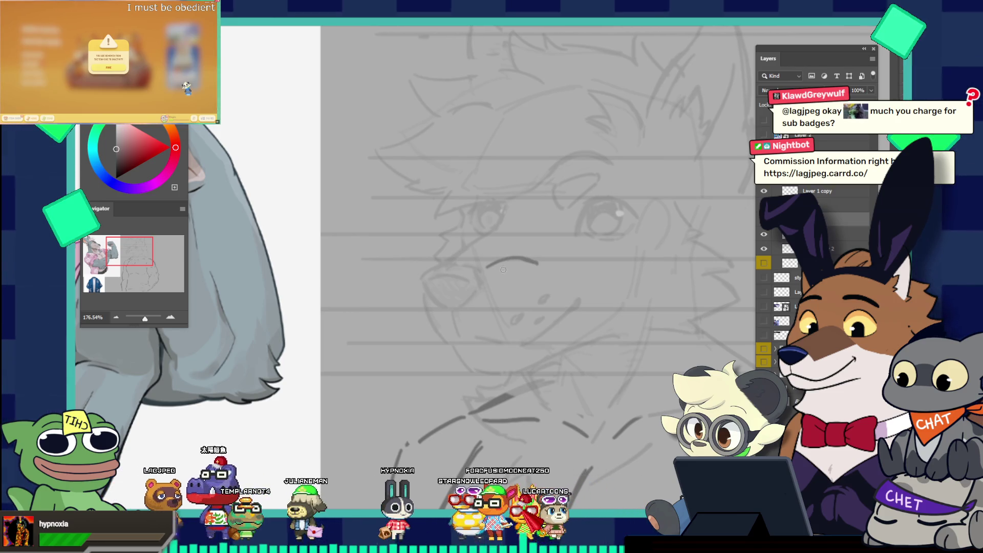
Draw the nose's left side curving down toward the mouth
left_click_drag(486, 268, 492, 293)
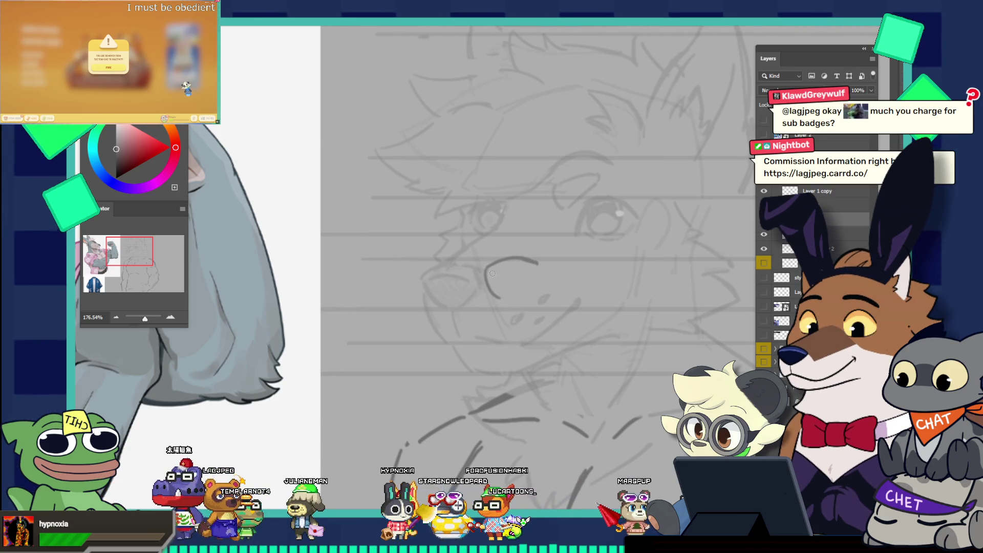
mouse_move(487, 271)
left_mouse_down()
mouse_move(514, 293)
mouse_move(541, 277)
left_mouse_up()
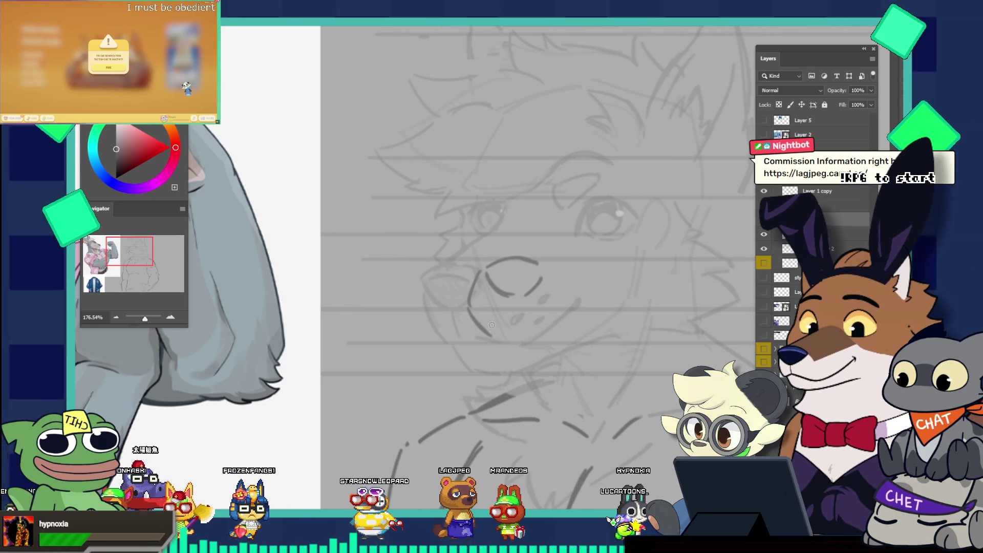
key("v")
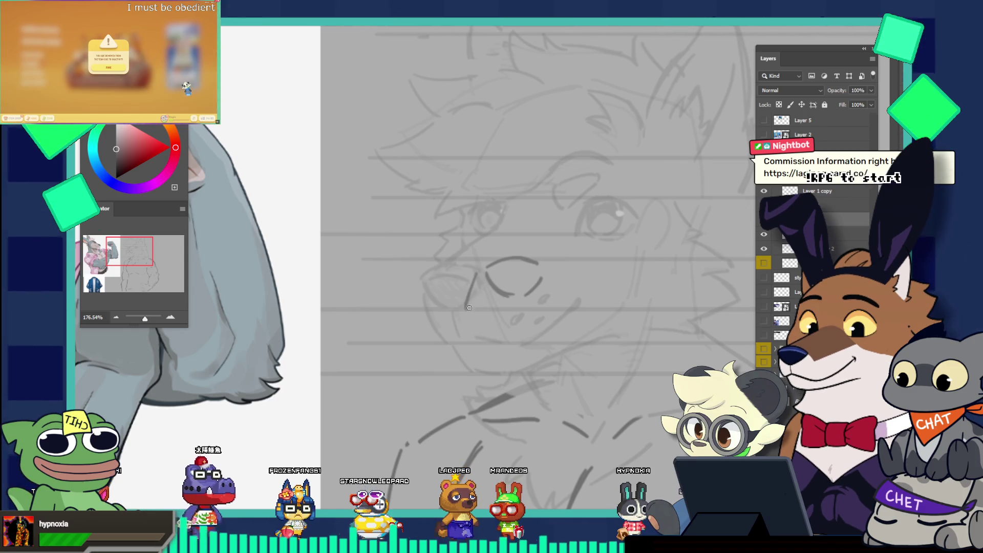
Draw the mouth's left corner and a smile line rising to the right cheek, redoing strokes until right
left_click_drag(466, 304, 489, 334)
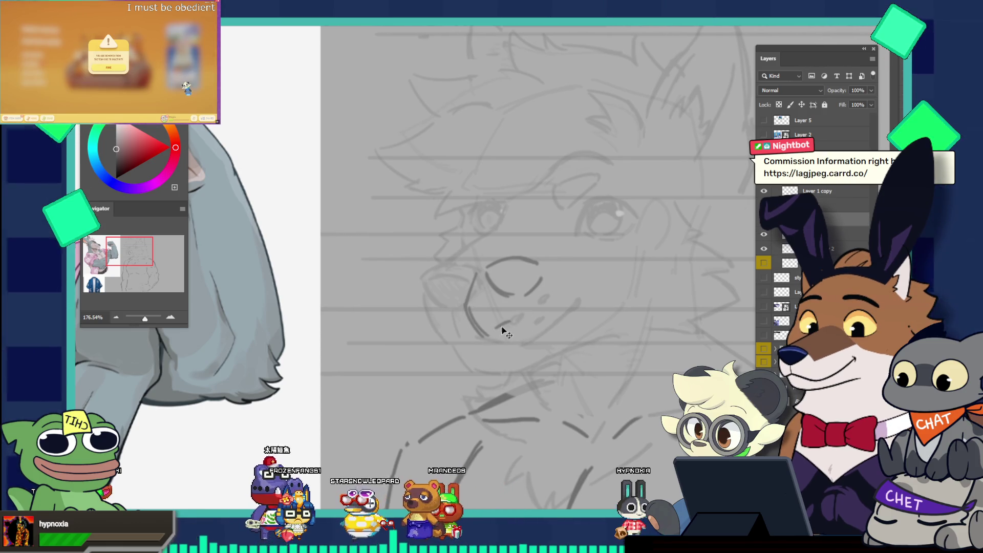
left_click_drag(492, 330, 507, 322)
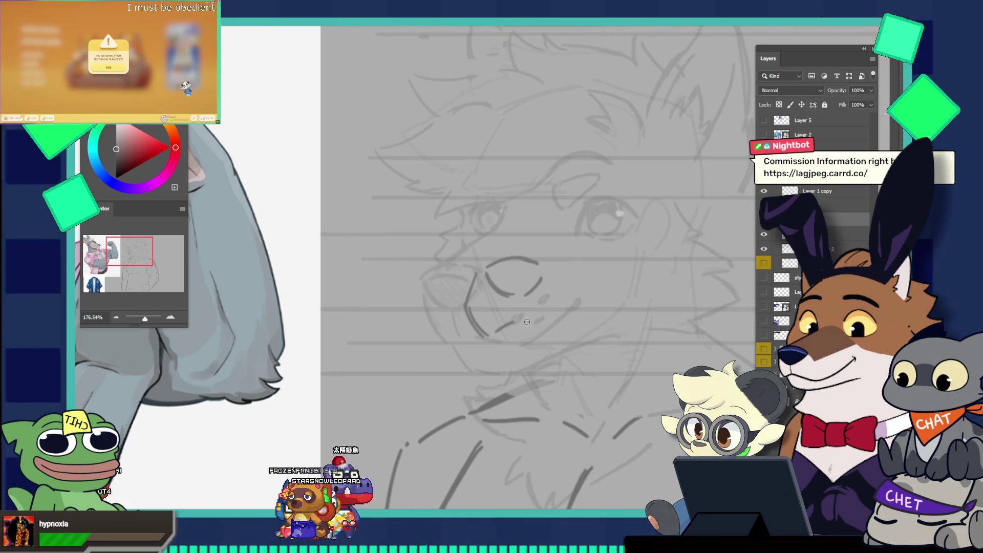
left_click_drag(589, 314, 618, 276)
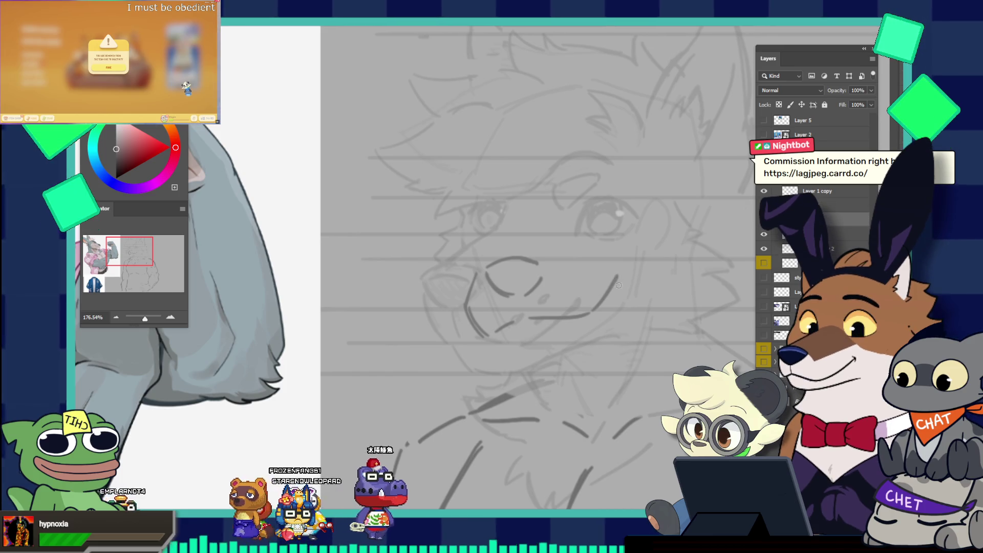
key("ctrl+z")
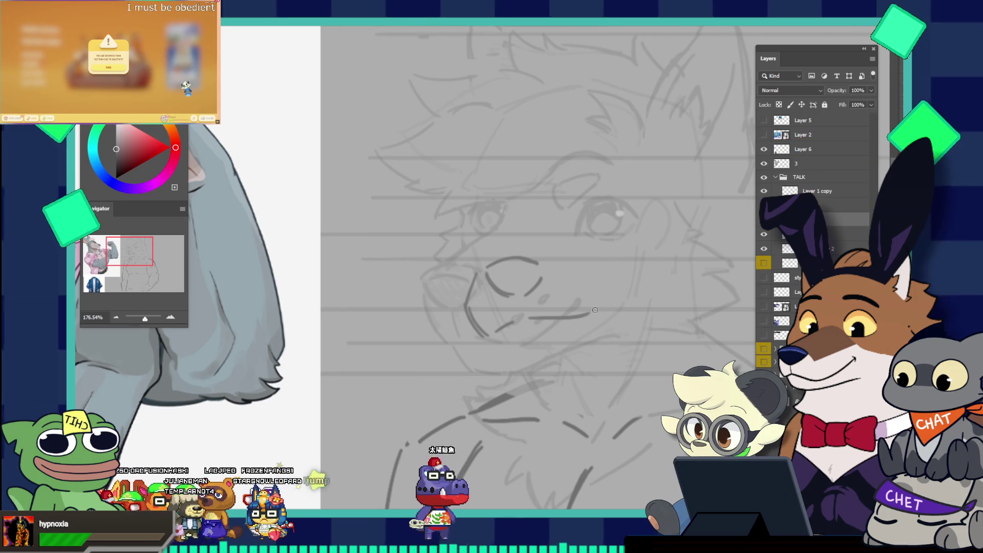
left_click_drag(592, 310, 625, 260)
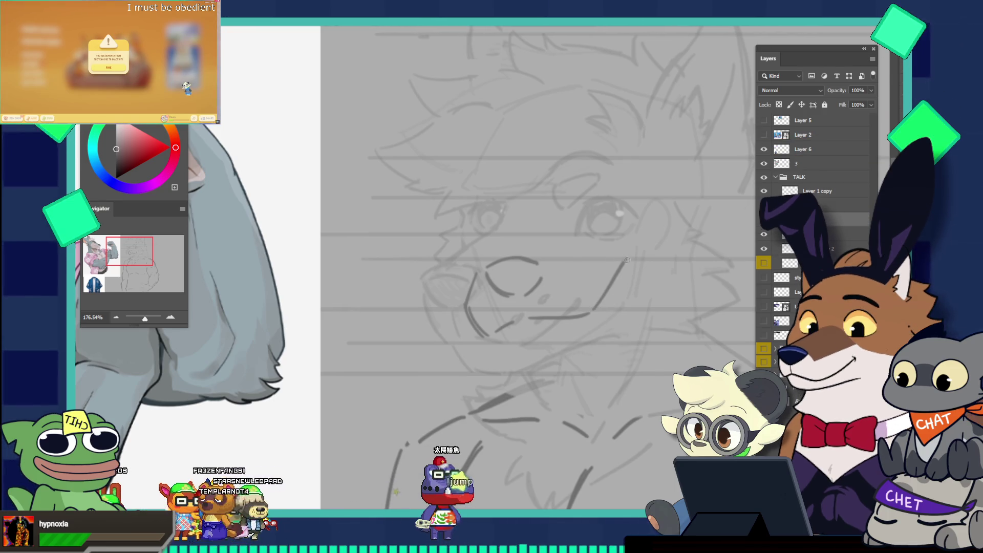
key("ctrl+z")
left_click_drag(593, 310, 632, 263)
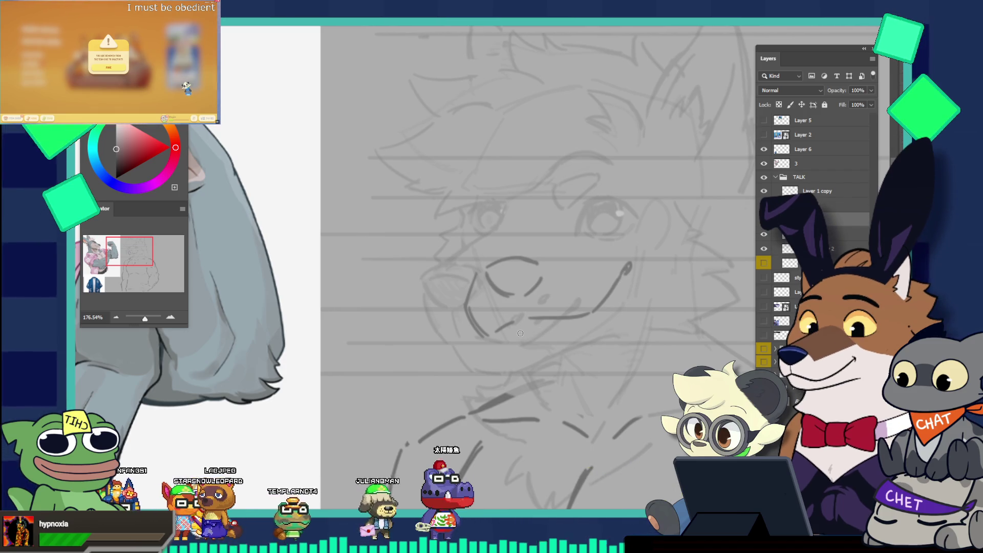
key("ctrl+z")
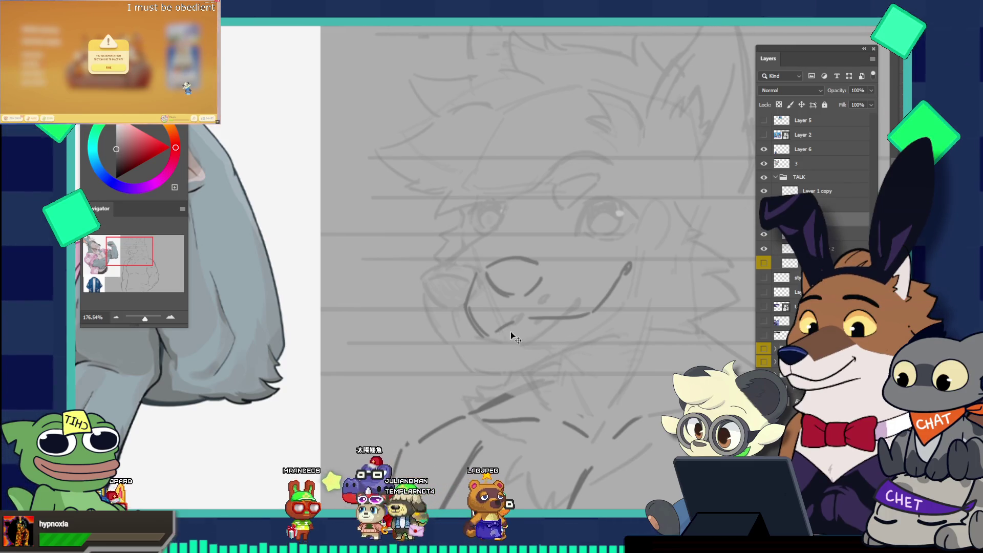
left_click_drag(514, 349, 538, 348)
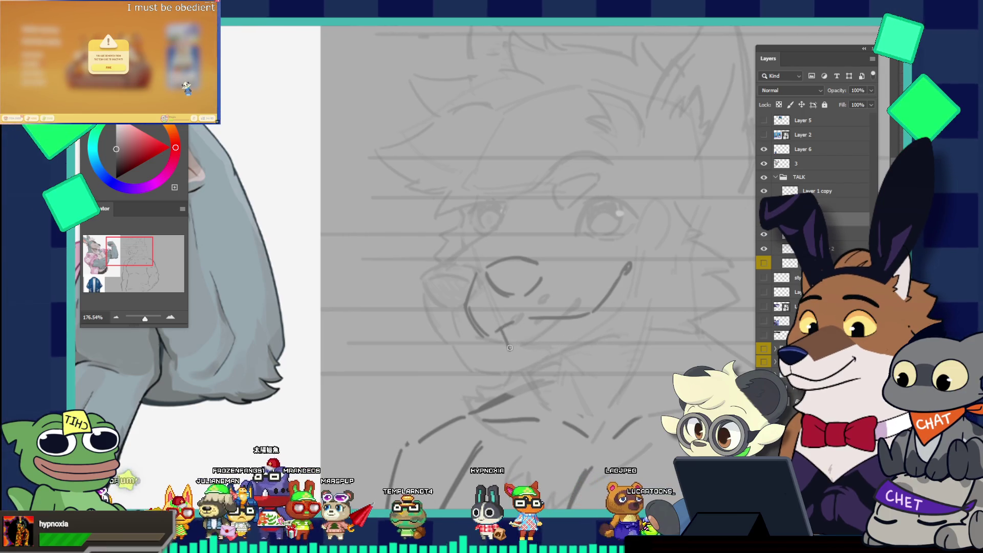
key("ctrl+z")
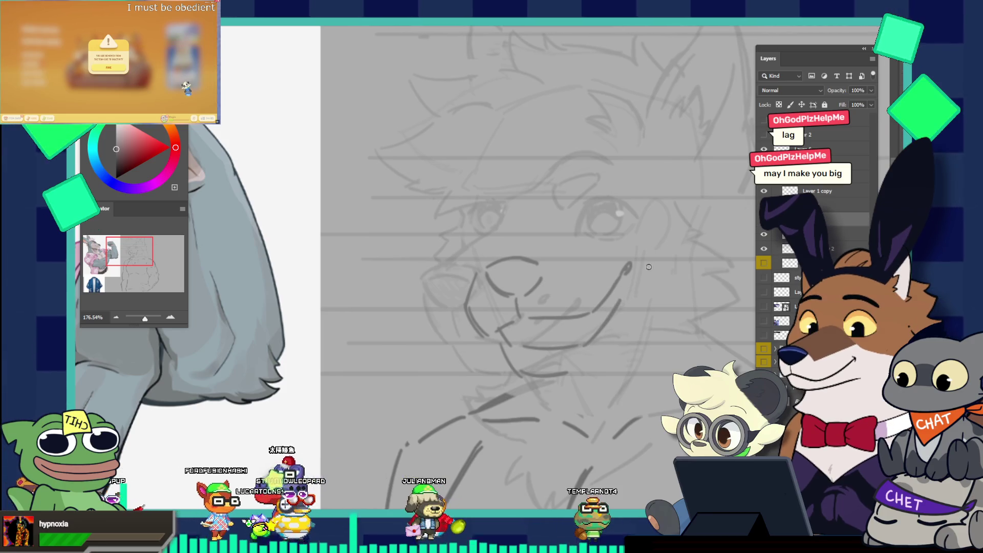
Compare with the reference and sketch a lower-lip line beneath the smile
left_click_drag(649, 265, 601, 206)
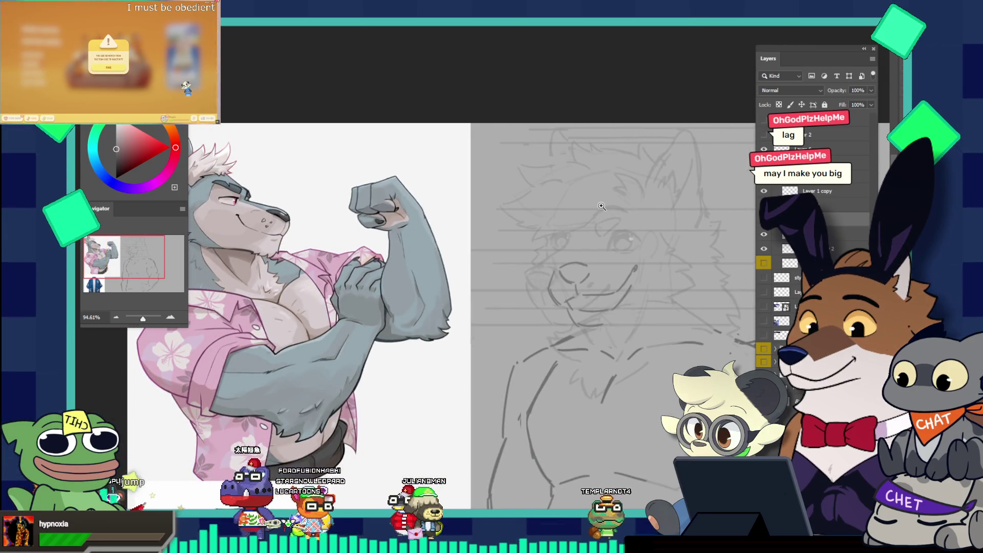
left_click_drag(631, 290, 680, 302)
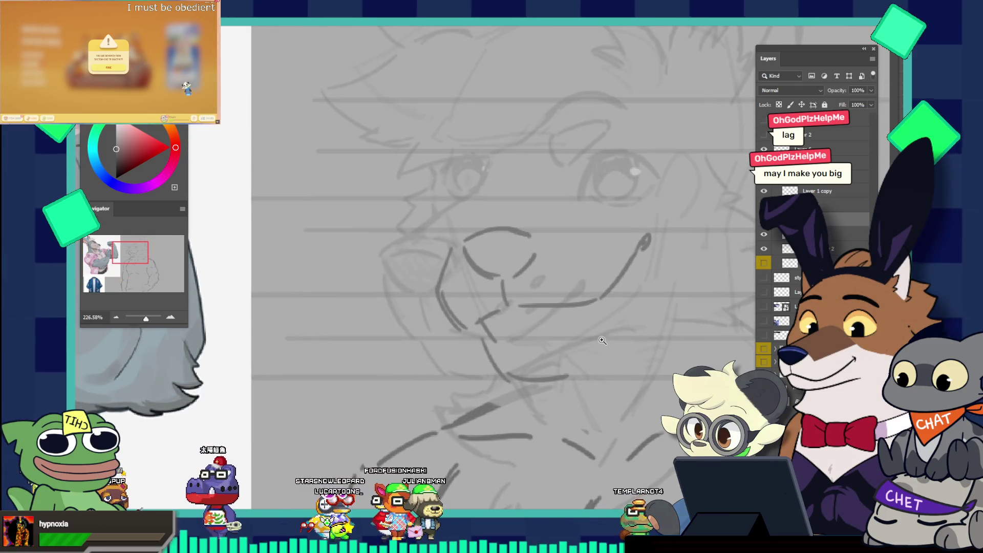
left_click_drag(514, 339, 606, 315)
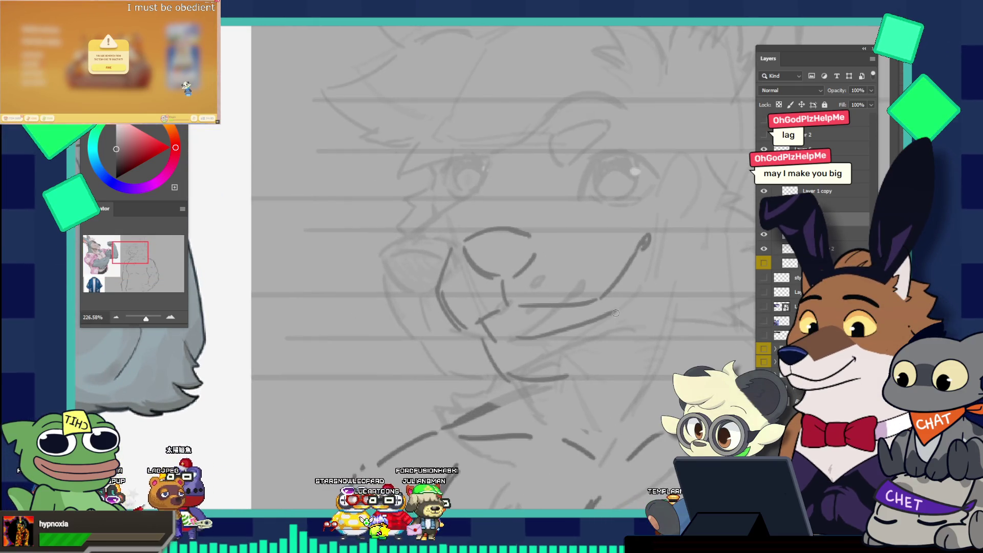
left_click_drag(505, 335, 591, 317)
key("ctrl+z")
left_click_drag(484, 340, 588, 324)
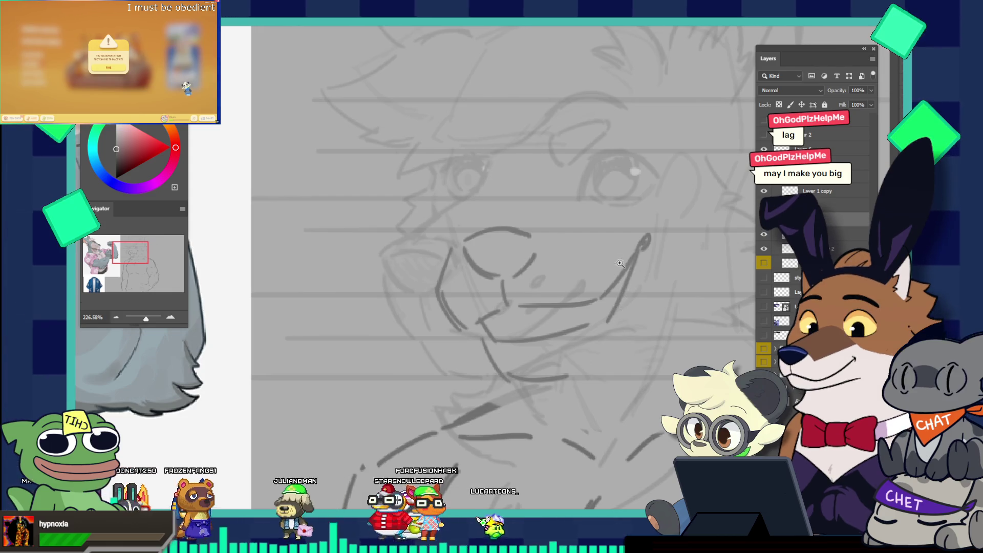
Redraw the nose as a rounder outline using a larger brush
left_click_drag(638, 256, 567, 201)
left_click_drag(625, 256, 531, 276)
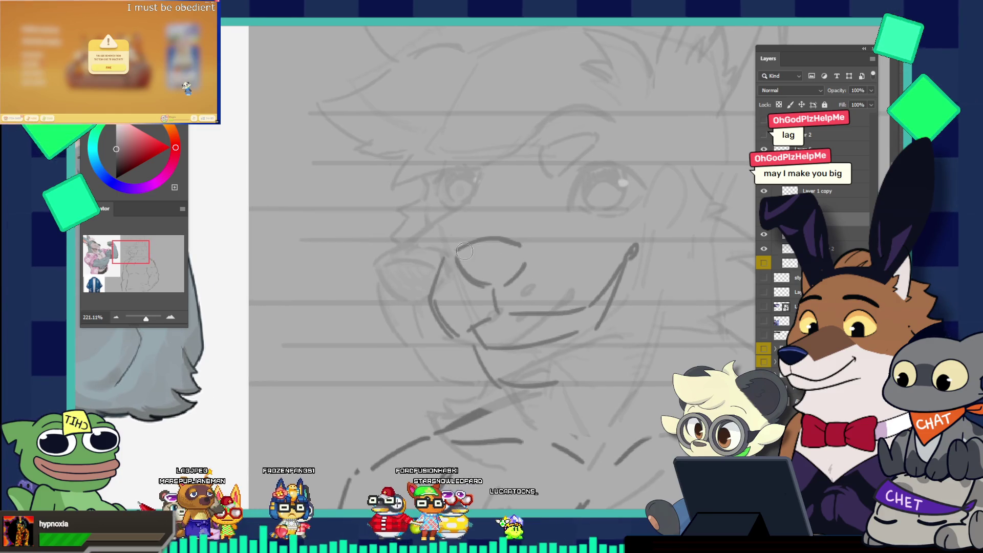
key("ctrl+z")
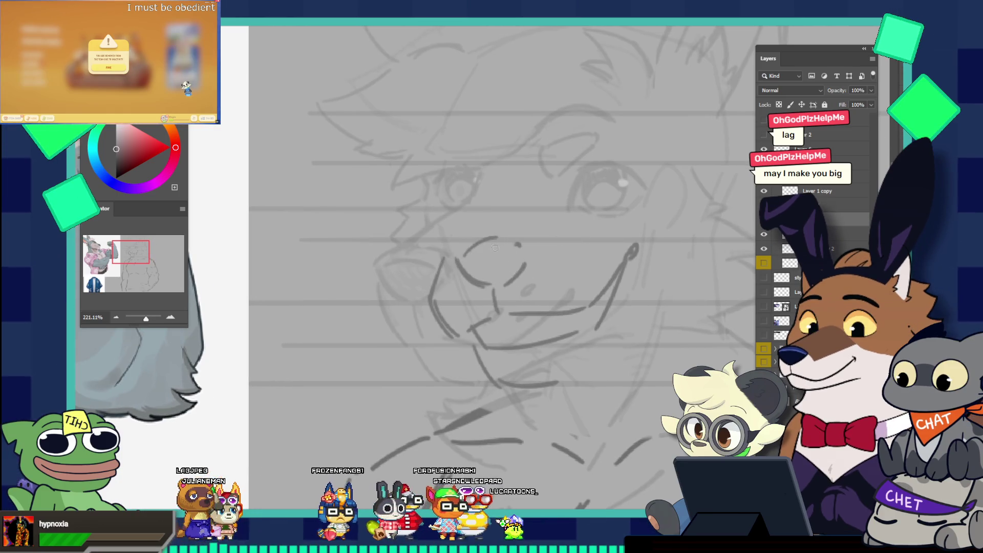
key("v")
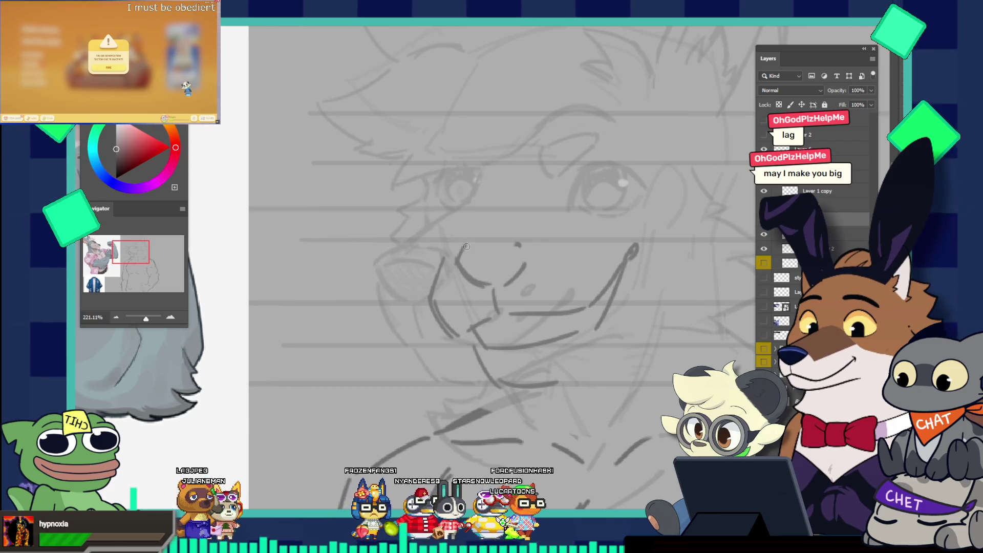
mouse_move(463, 247)
left_mouse_down()
mouse_move(509, 245)
mouse_move(527, 263)
left_mouse_up()
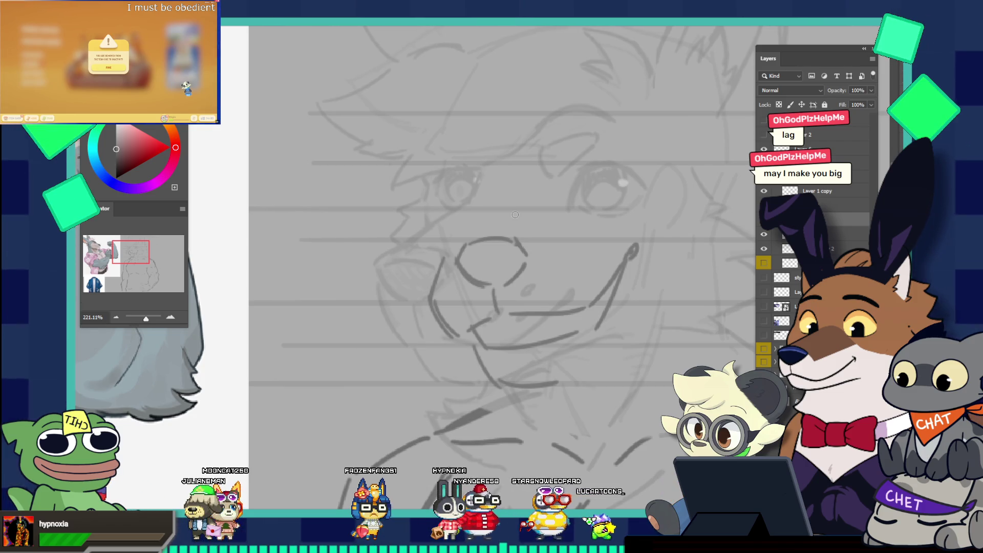
key("bracketright")
key("bracketright")
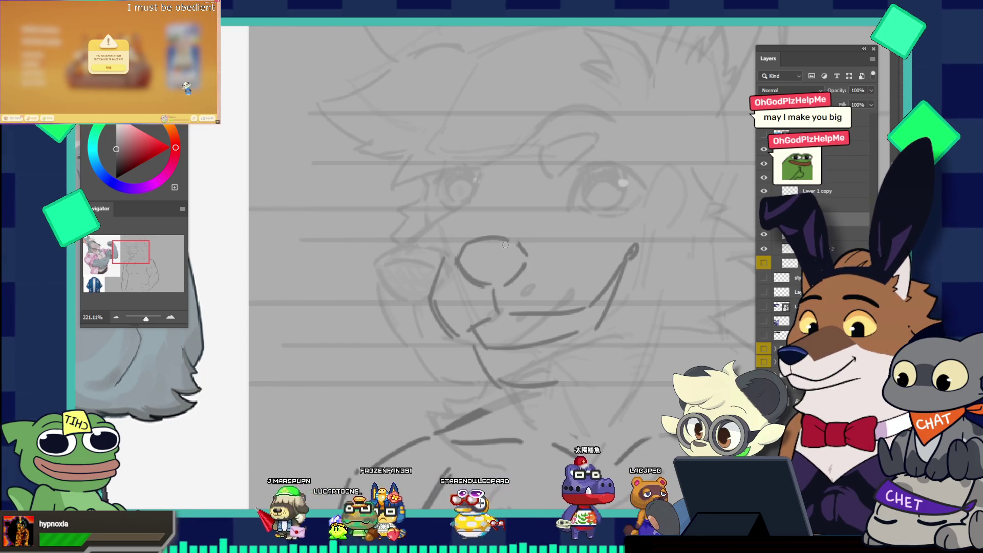
mouse_move(460, 247)
left_mouse_down()
mouse_move(509, 237)
mouse_move(501, 237)
left_mouse_up()
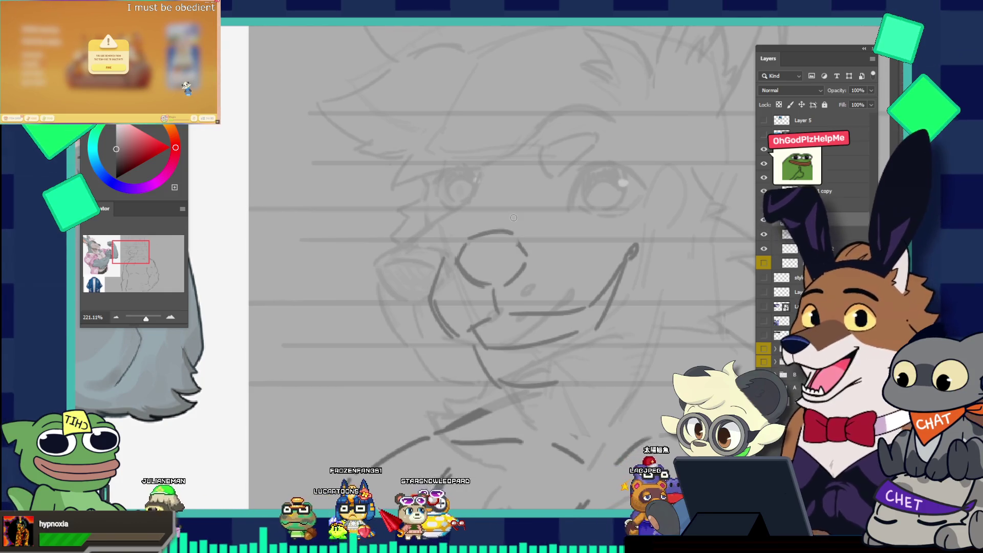
key("ctrl+z")
mouse_move(470, 237)
left_mouse_down()
mouse_move(512, 234)
mouse_move(526, 180)
left_mouse_up()
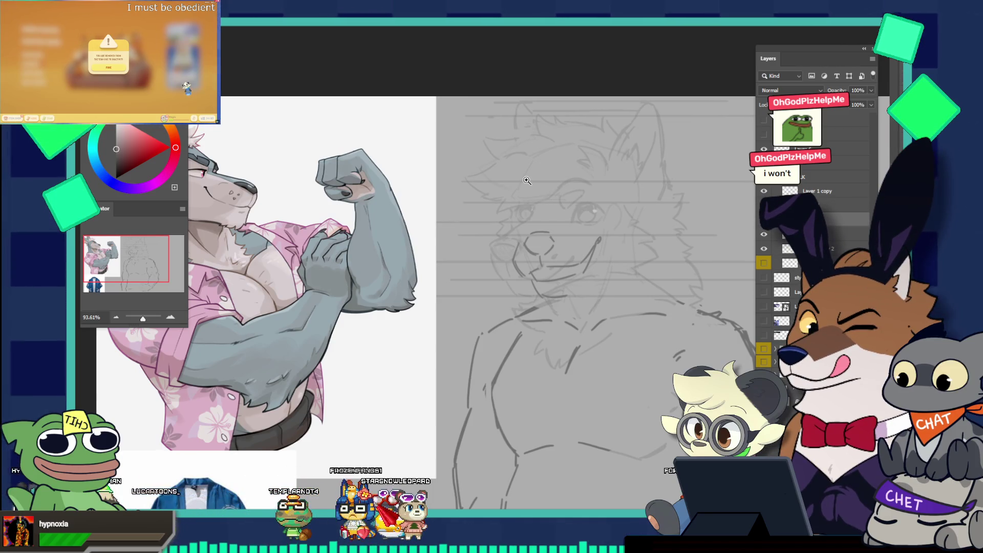
Draw a short dark stroke along the smiling mouth line, briefly toggling the Move tool
left_click_drag(548, 265, 583, 265)
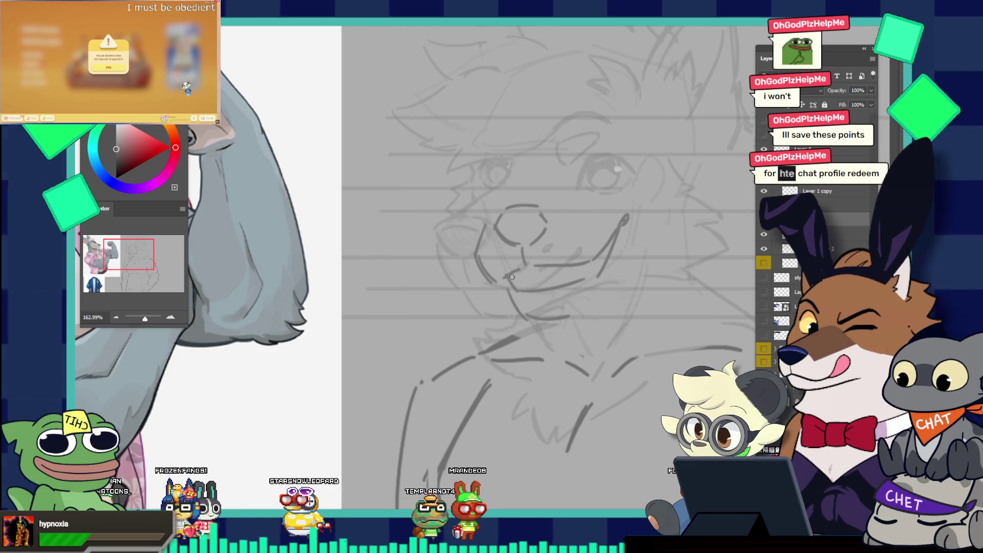
left_click_drag(513, 281, 546, 271)
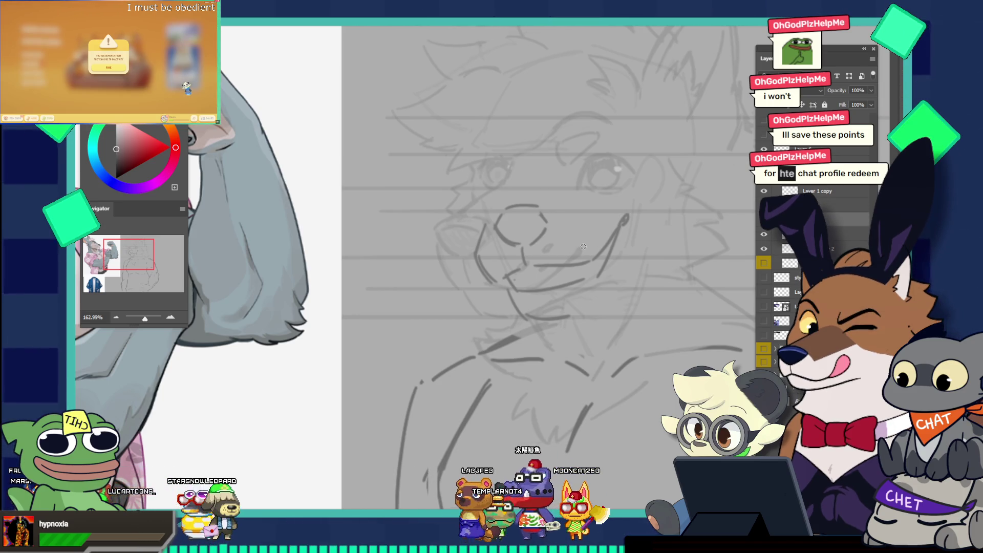
scroll(559, 245, "up", 3)
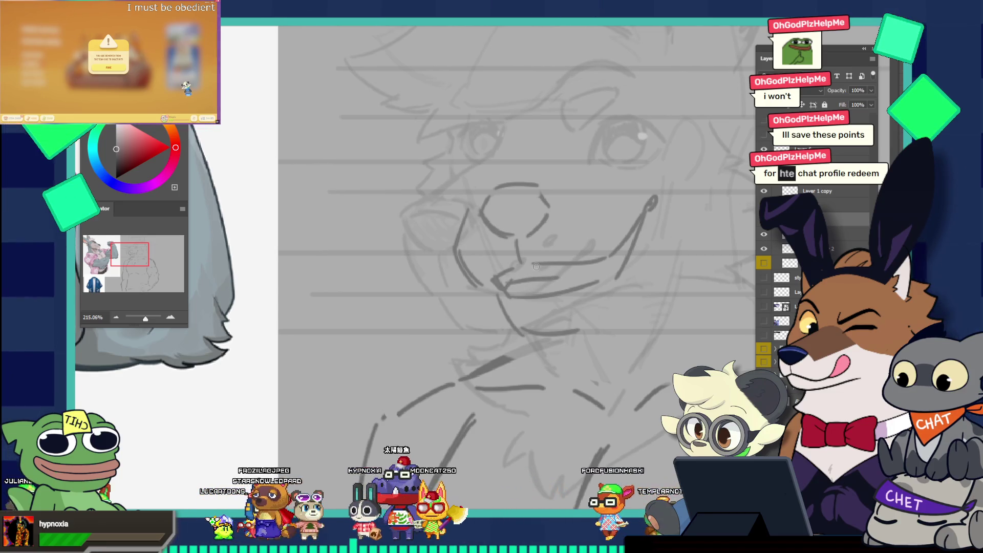
key("v")
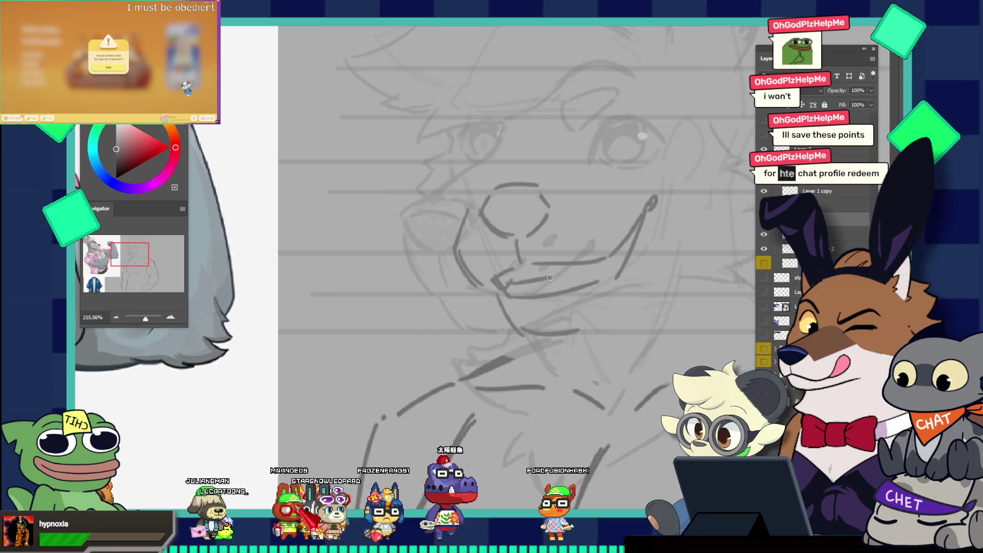
key("b")
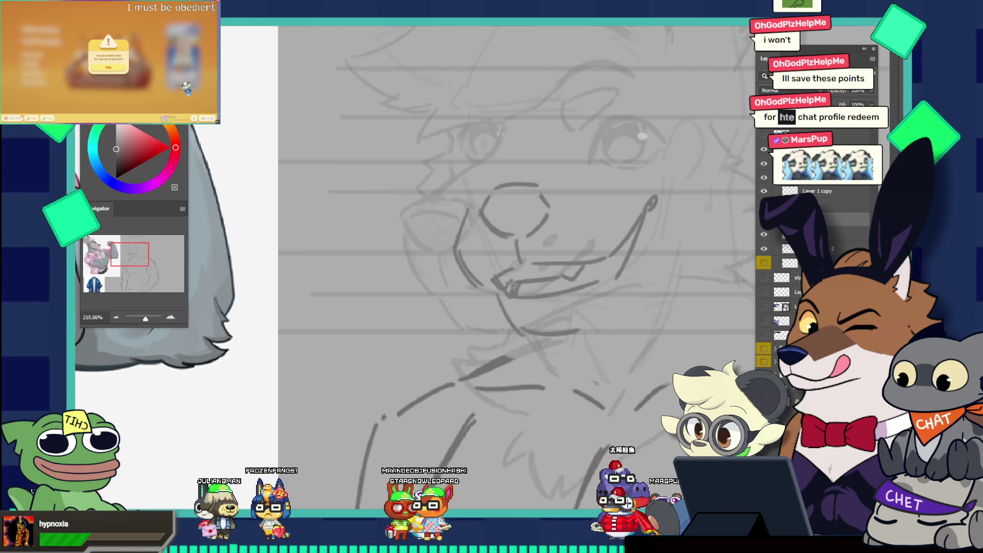
scroll(487, 181, "down", 5)
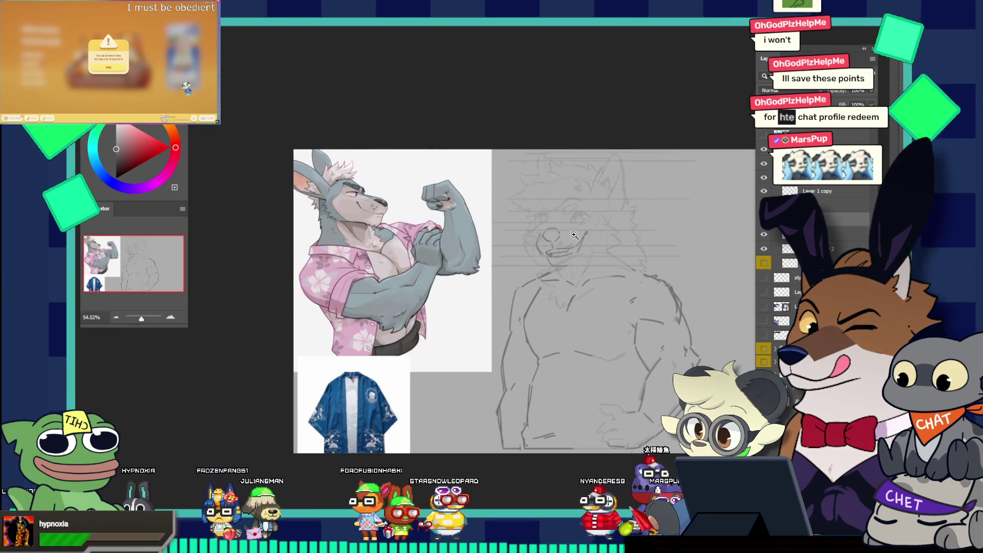
Draw a lower lip under the mouth, undoing its overshooting end
scroll(574, 235, "up", 5)
scroll(616, 248, "up", 1)
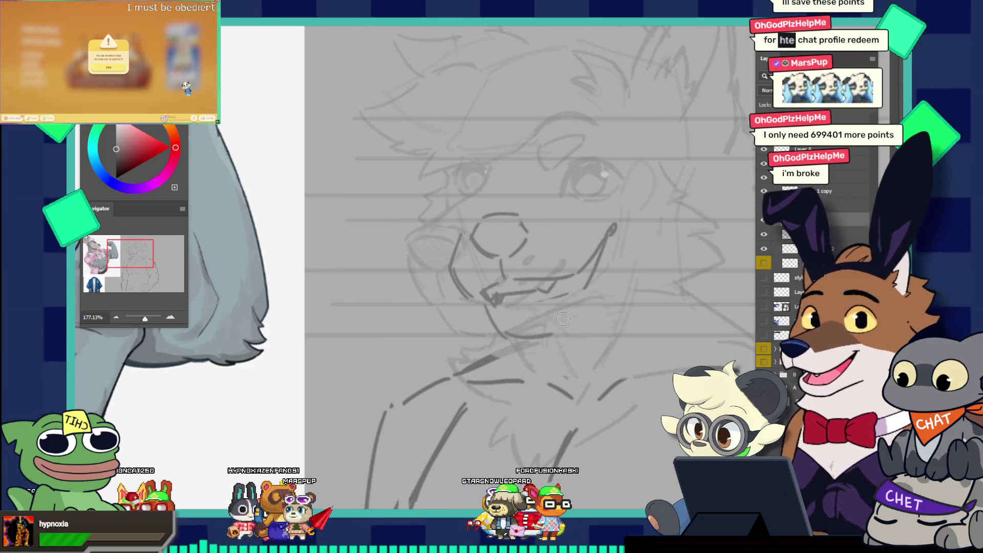
left_click_drag(568, 296, 576, 281)
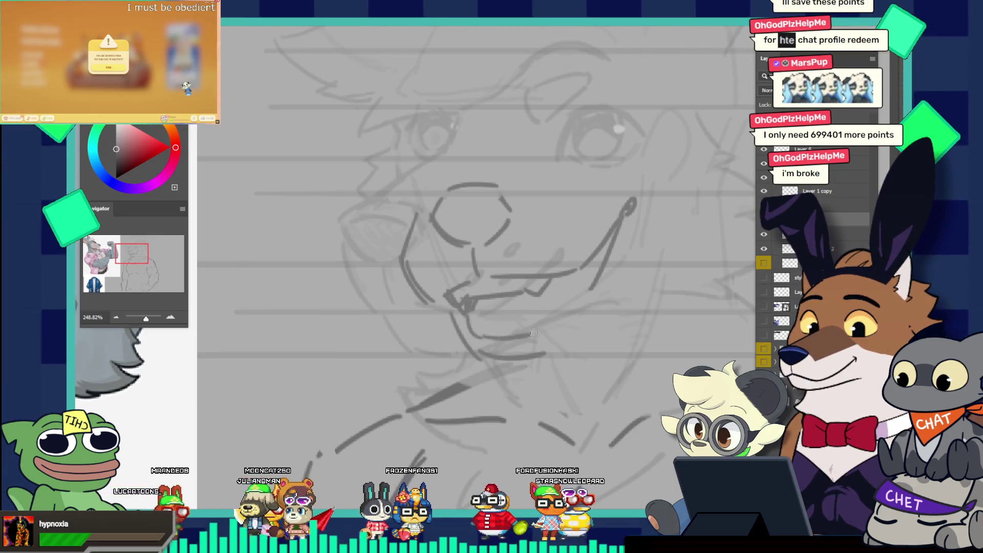
left_click_drag(493, 333, 532, 330)
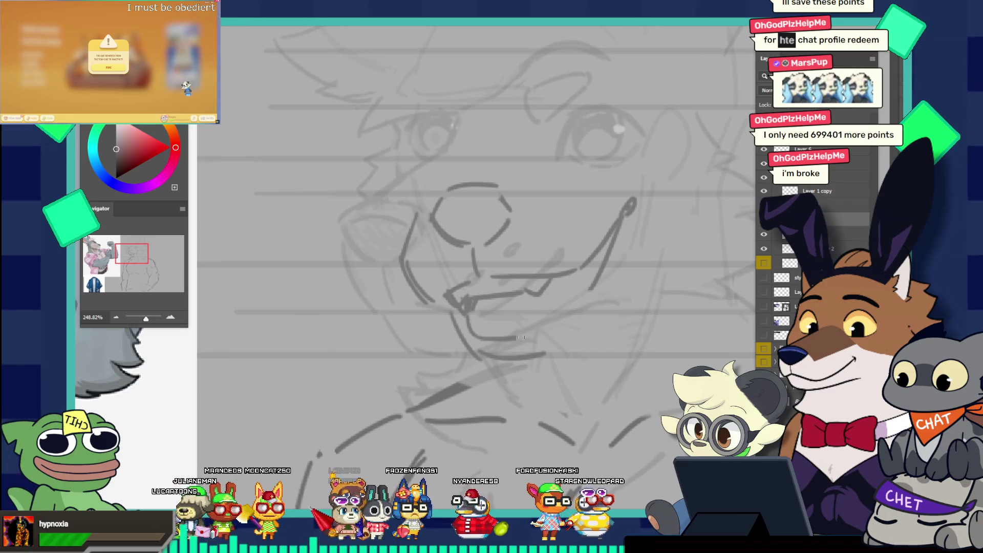
key("ctrl+z")
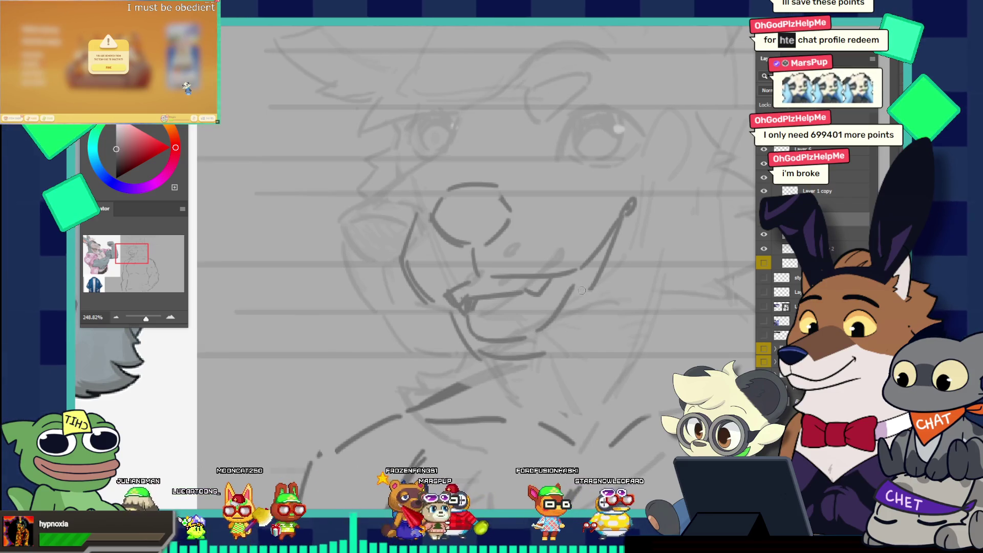
left_click_drag(579, 302, 554, 178)
left_click_drag(632, 269, 696, 267)
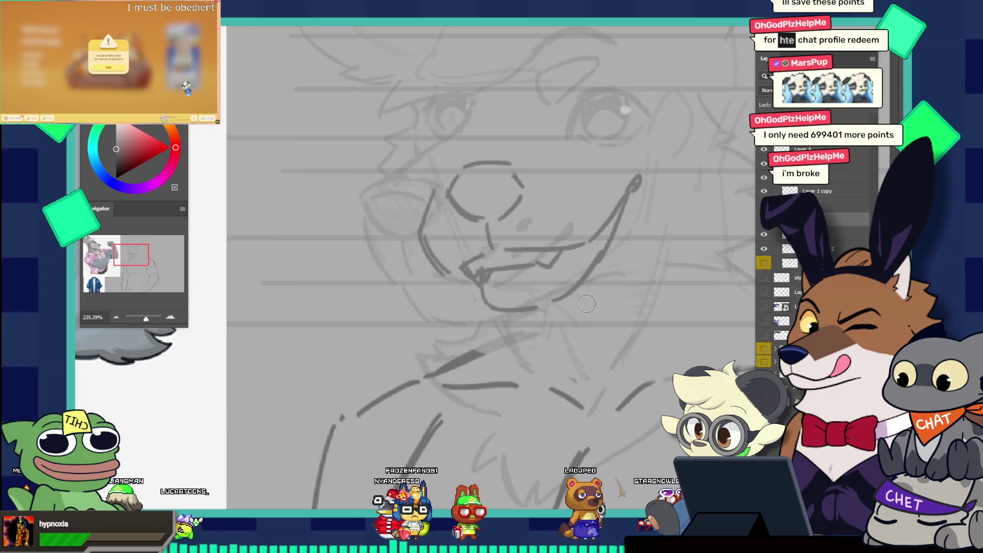
With a smaller brush, draw a fang below the upper lip and extend the chin line right
key("bracketleft")
key("bracketleft")
key("bracketleft")
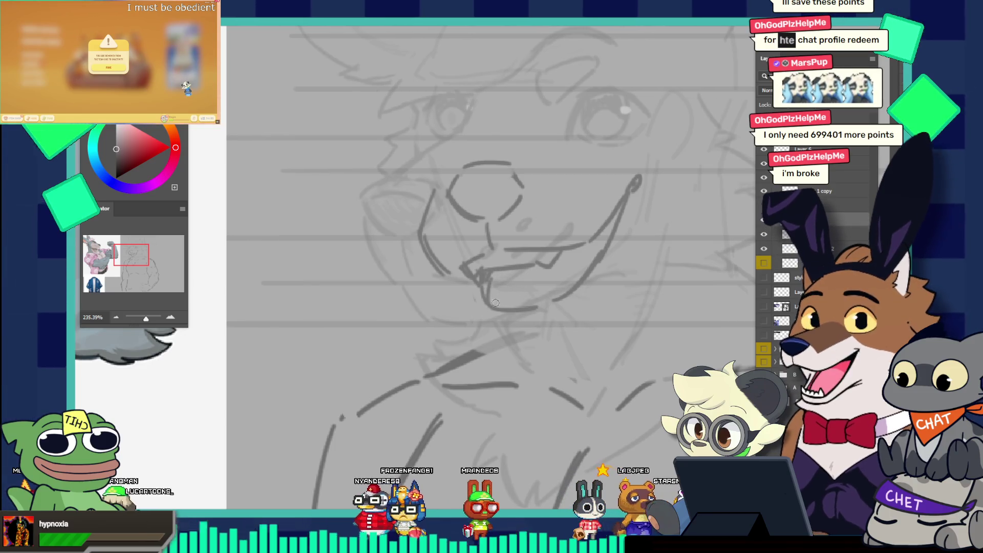
left_click_drag(490, 276, 487, 298)
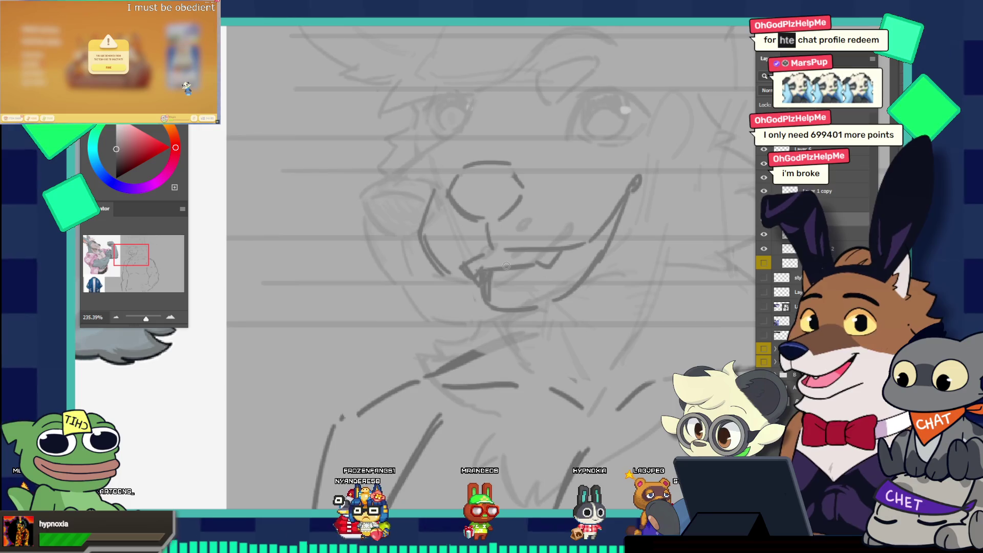
key("v")
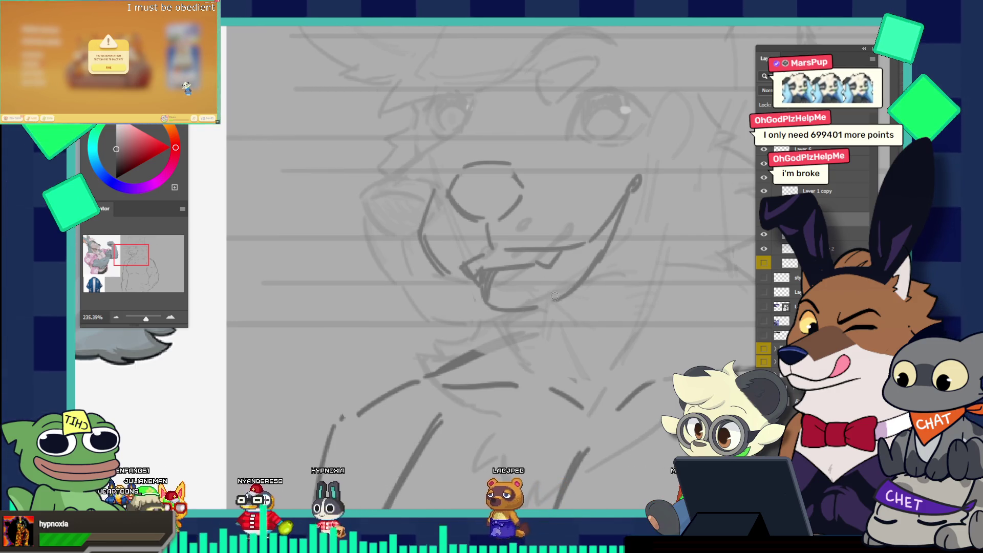
left_click_drag(538, 308, 562, 301)
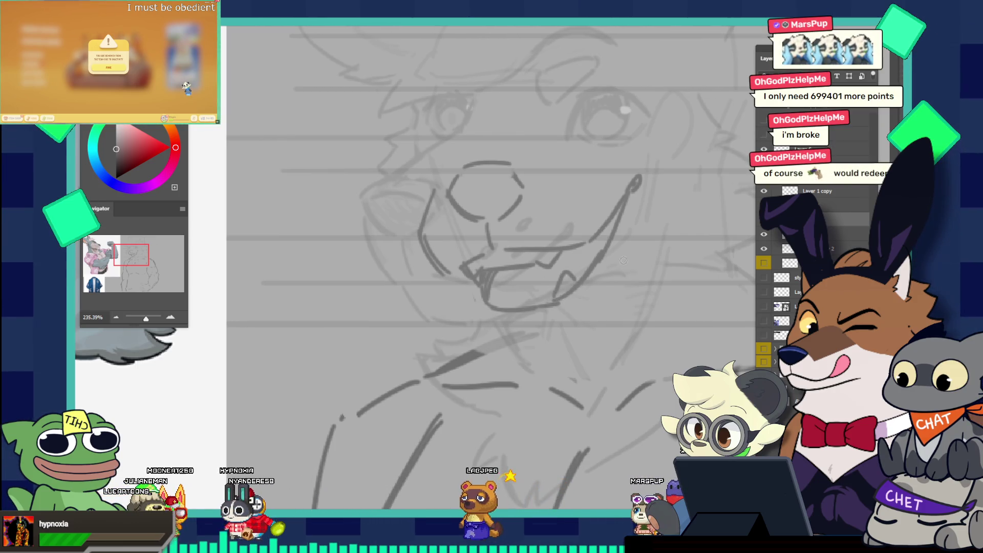
scroll(625, 261, "down", 5)
scroll(642, 256, "up", 5)
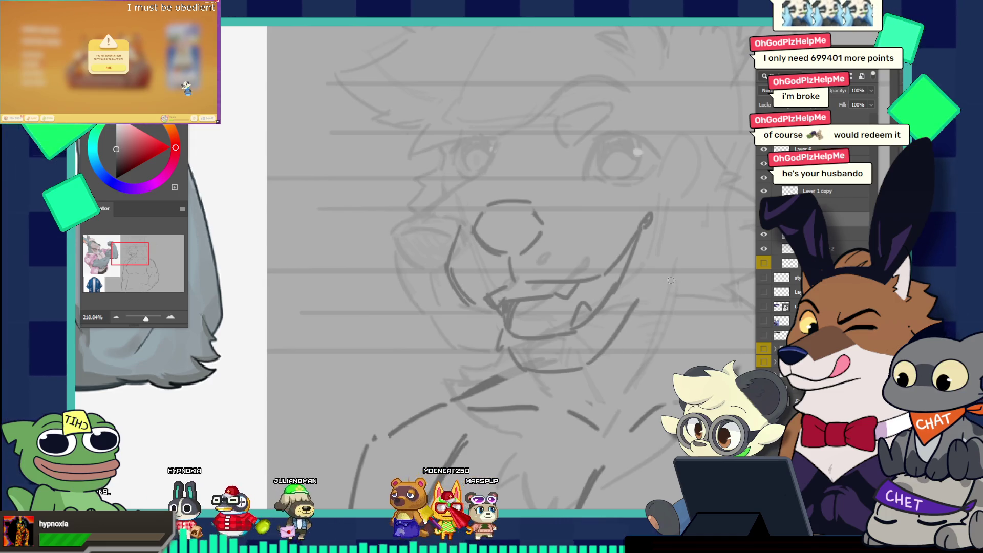
scroll(583, 221, "down", 3)
scroll(584, 220, "down", 2)
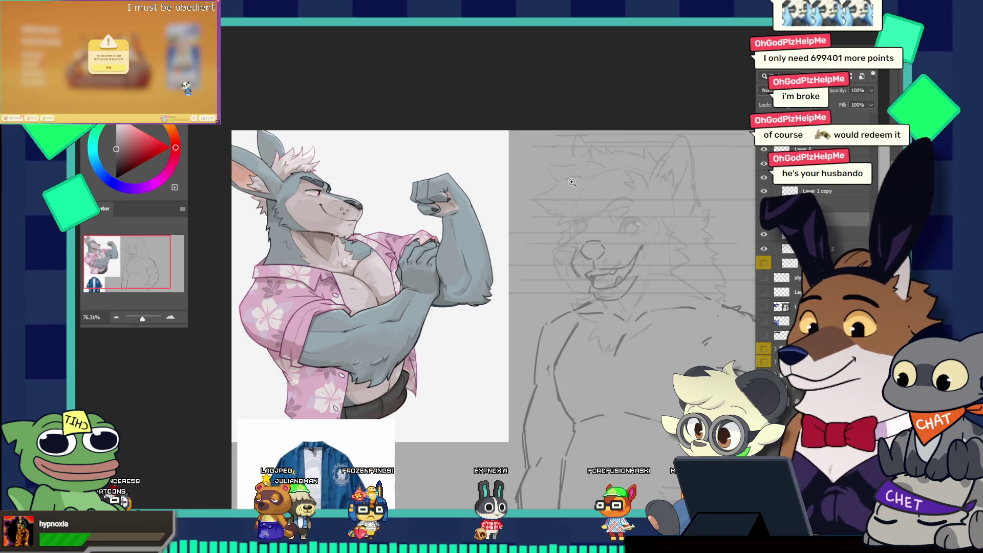
Fit the canvas, zoom to the face, then draw an eye-side line and a zigzag cheek tuft
left_click_drag(647, 276, 681, 284)
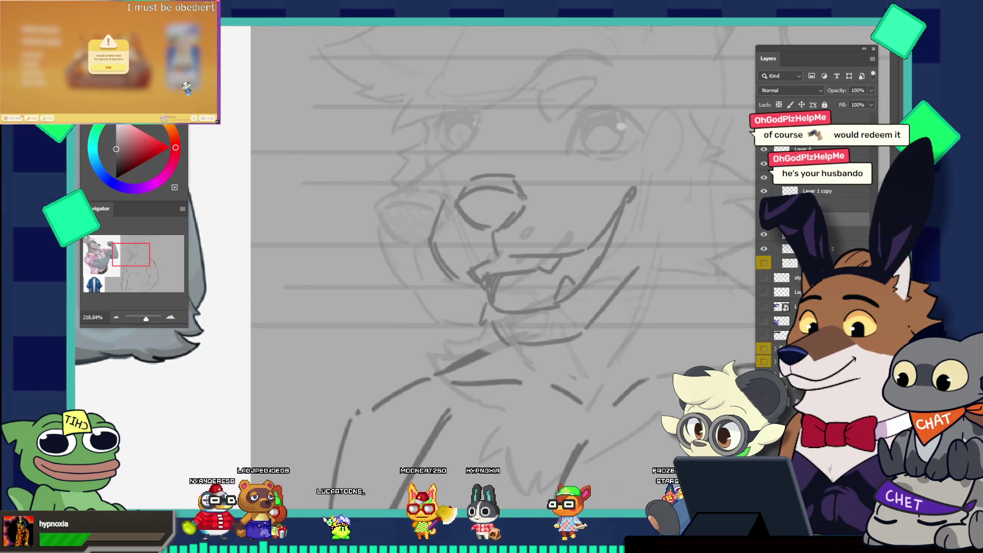
key("ctrl+0")
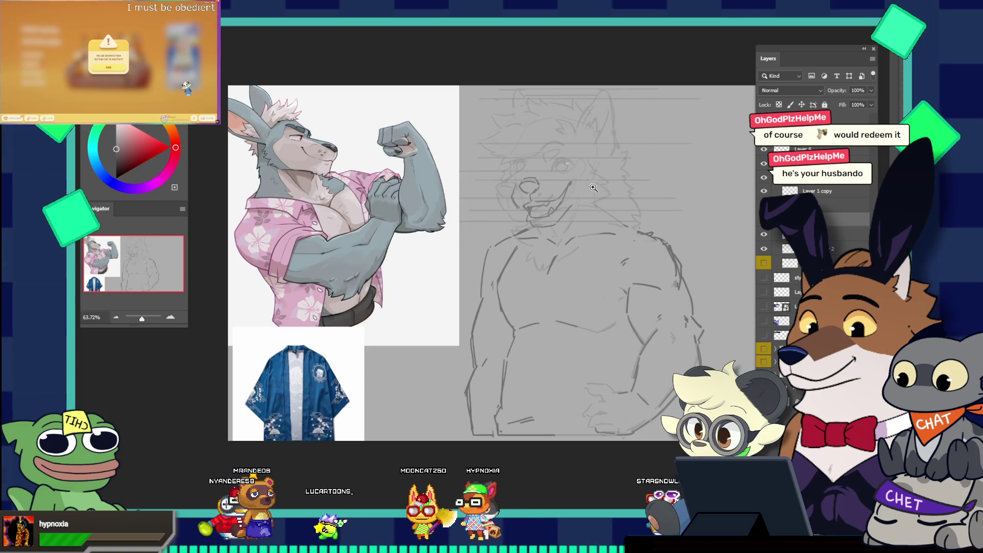
left_click_drag(572, 164, 614, 202)
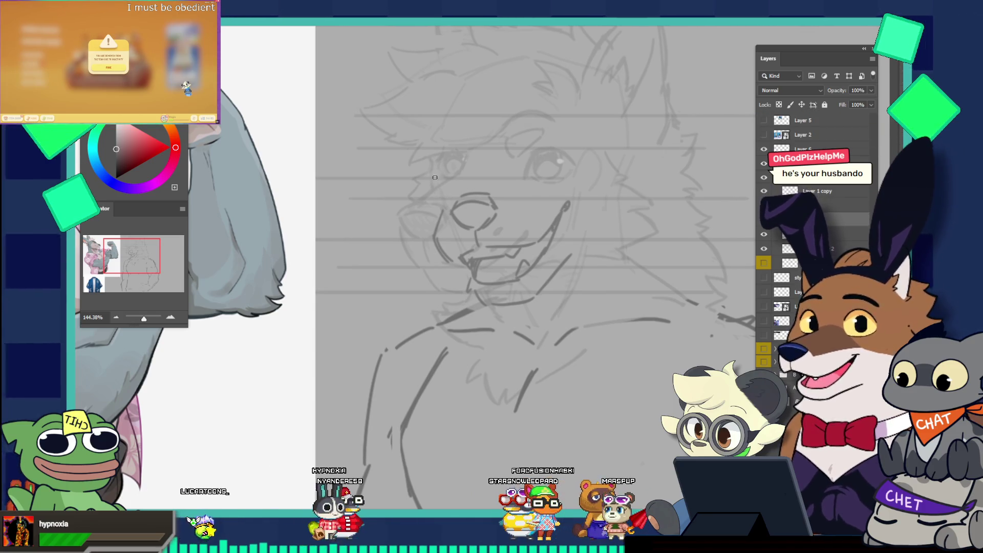
mouse_move(438, 170)
left_mouse_down()
mouse_move(445, 190)
mouse_move(450, 136)
left_mouse_up()
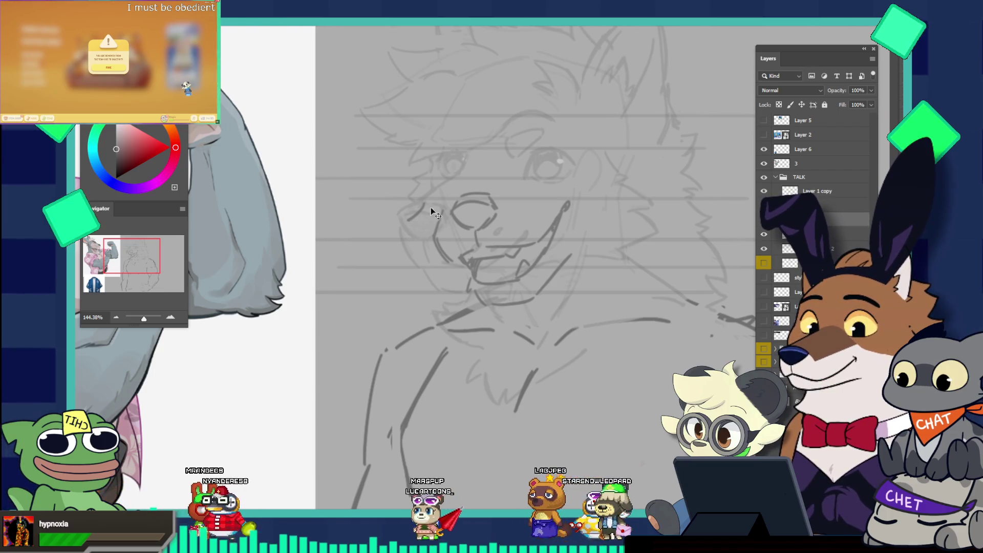
mouse_move(428, 202)
left_mouse_down()
mouse_move(409, 232)
mouse_move(425, 245)
left_mouse_up()
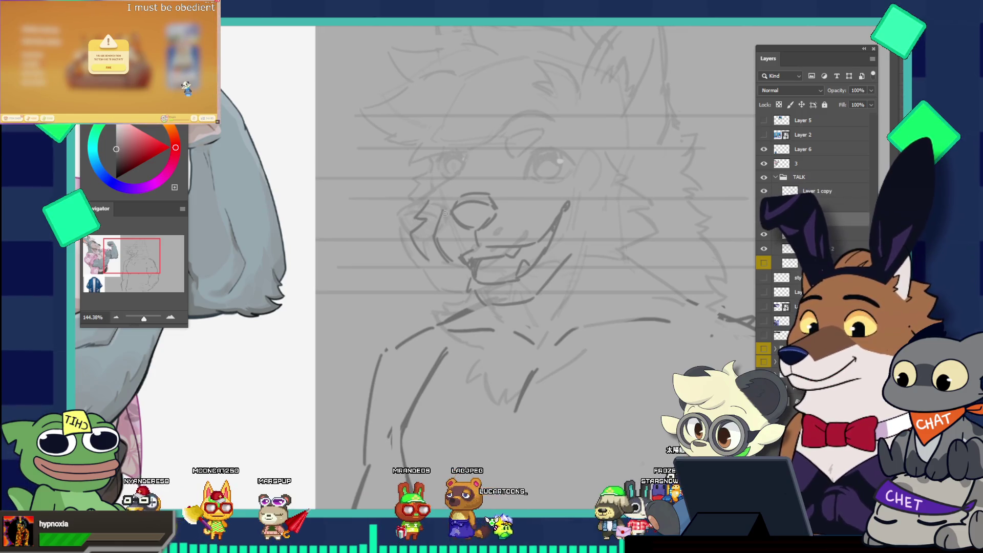
scroll(429, 253, "down", 5)
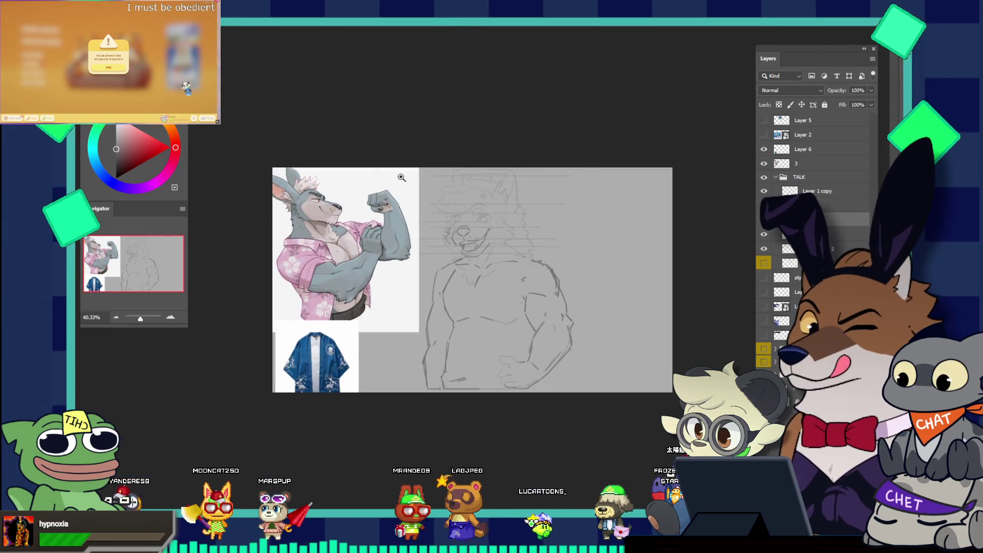
Erase the stray stroke left of the muzzle and draw a short line left of the eye
scroll(504, 218, "up", 5)
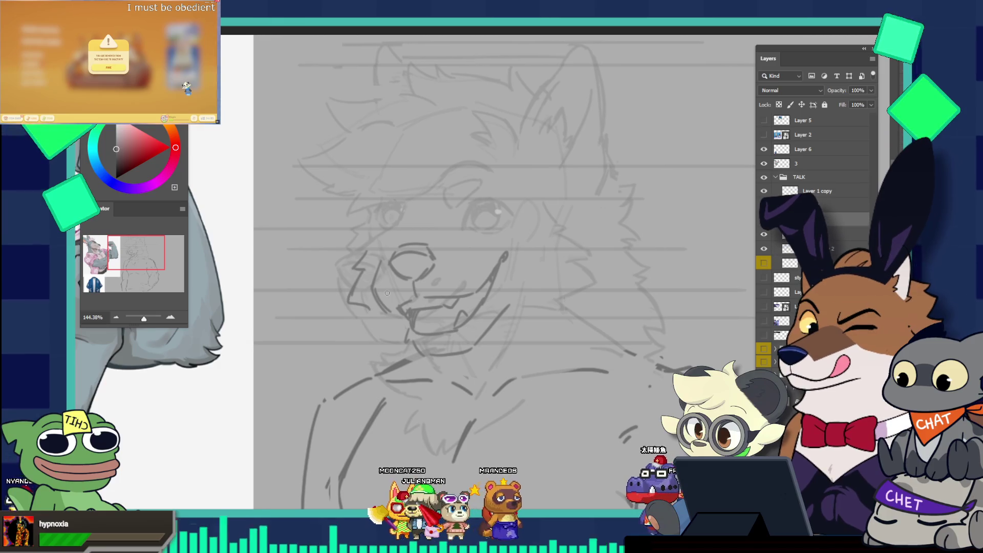
left_click_drag(370, 307, 348, 304)
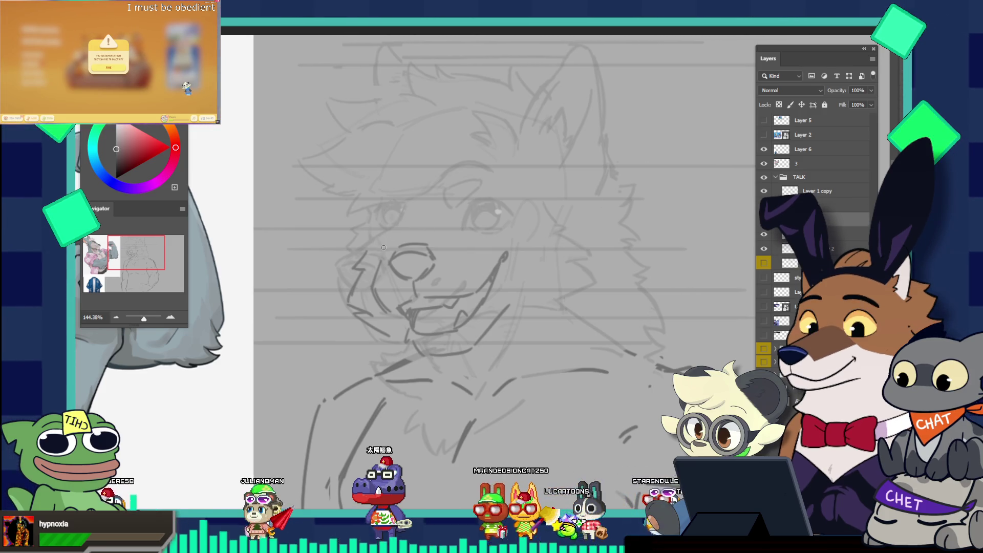
left_click_drag(384, 245, 379, 222)
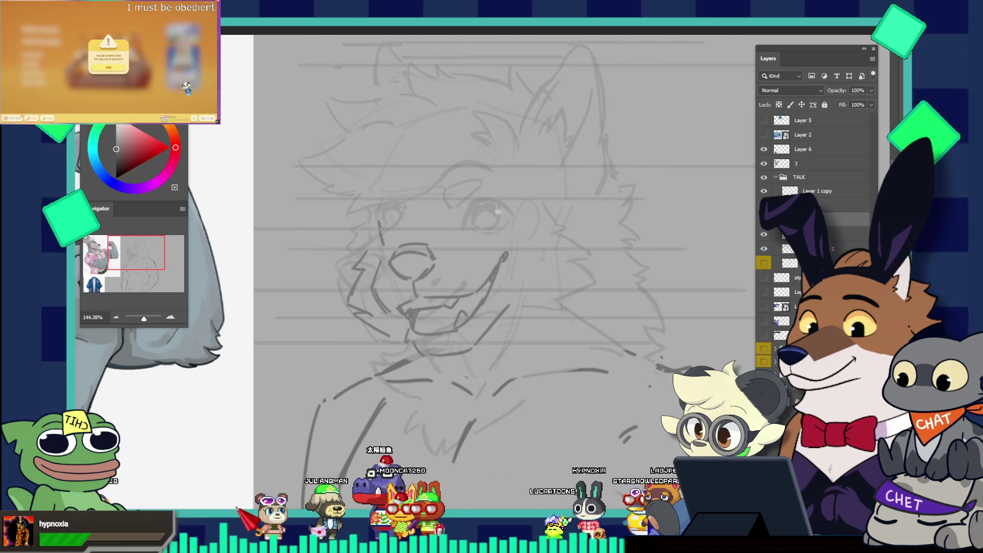